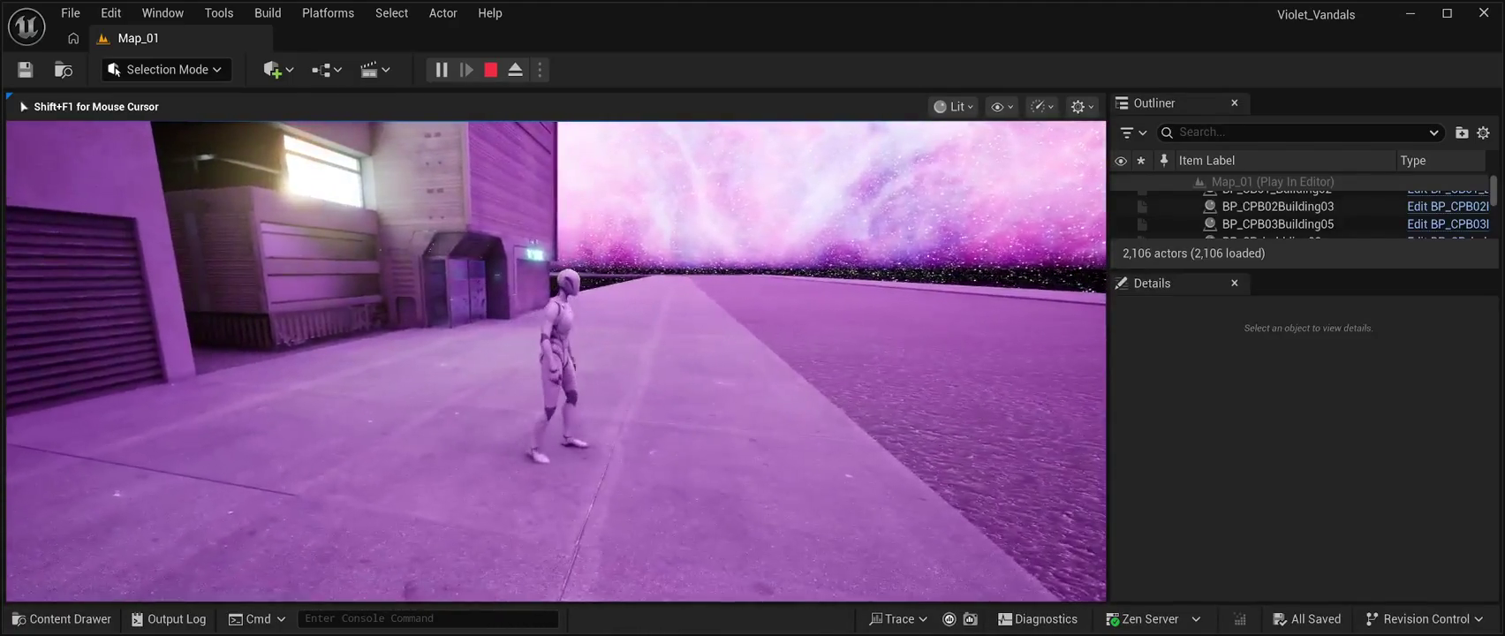
- End the playtest and move BP_CB01_Building02 along X to 1070, -7290, 10
key(Escape)
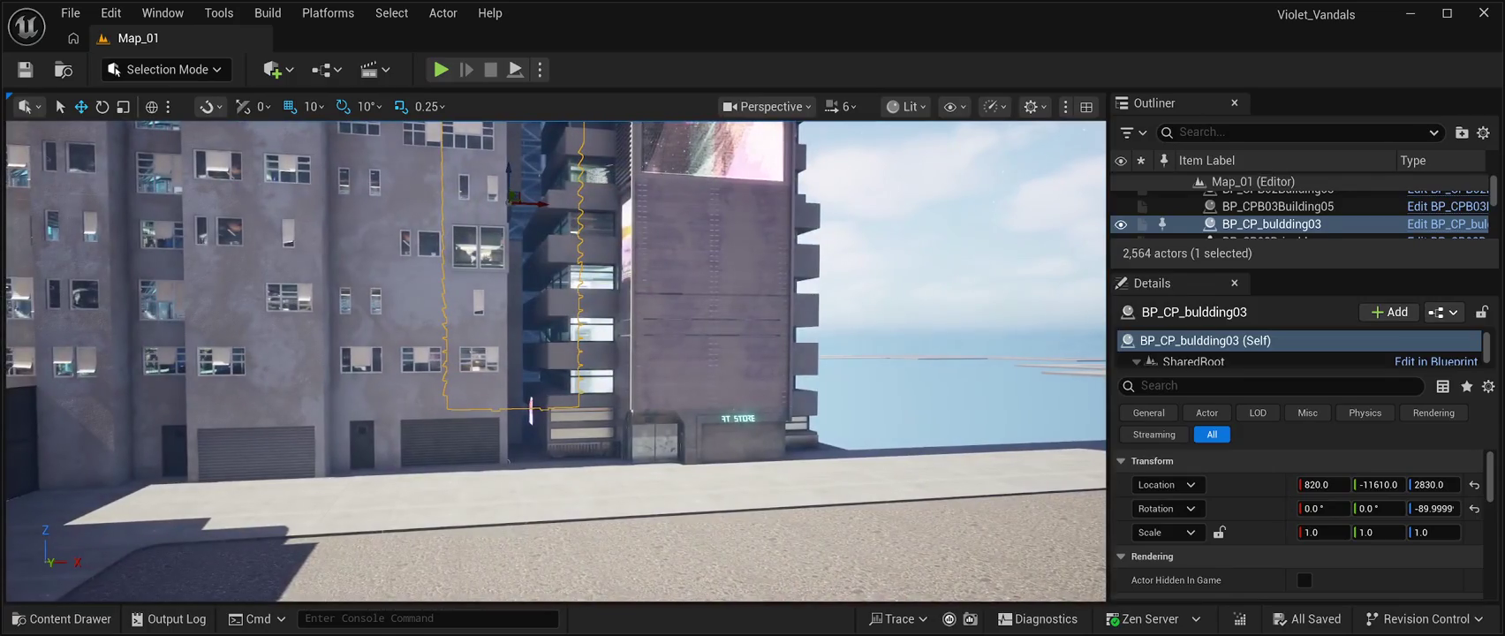
click(716, 301)
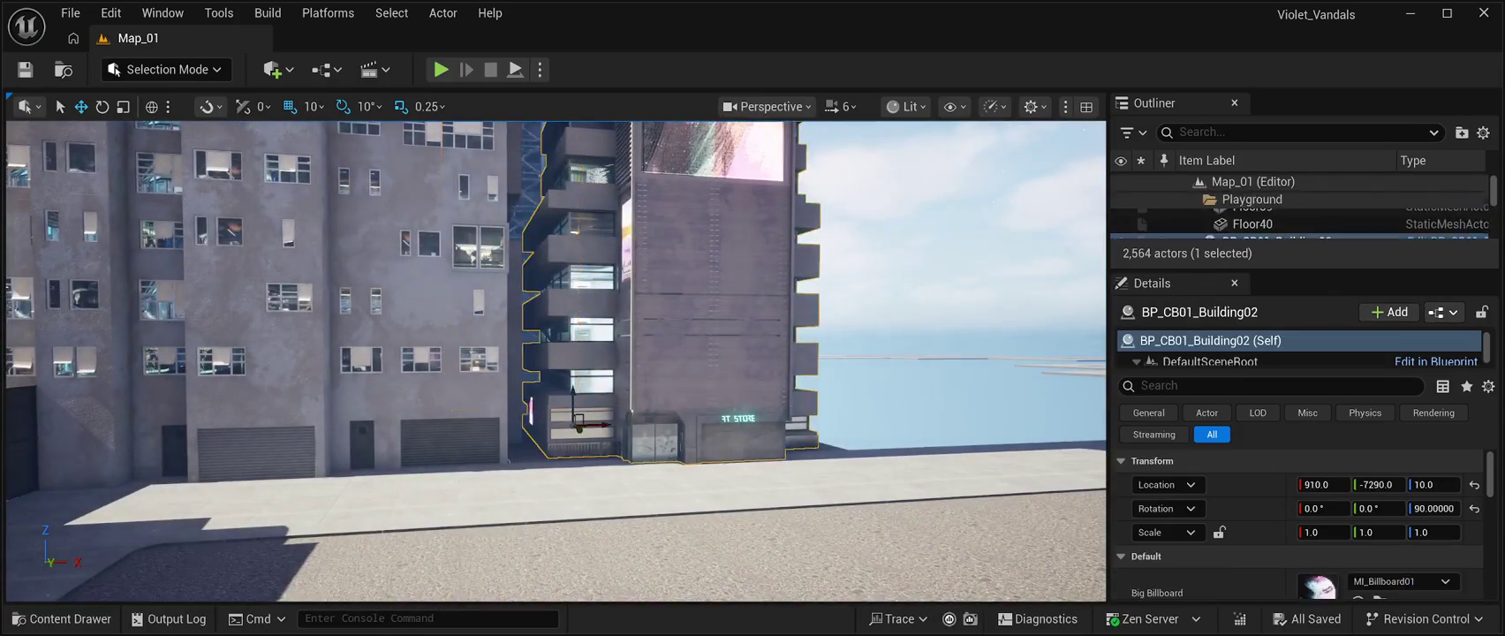
mouse_move(602, 426)
mouse_down()
mouse_move(672, 426)
mouse_move(619, 433)
mouse_move(654, 442)
mouse_move(636, 468)
mouse_up()
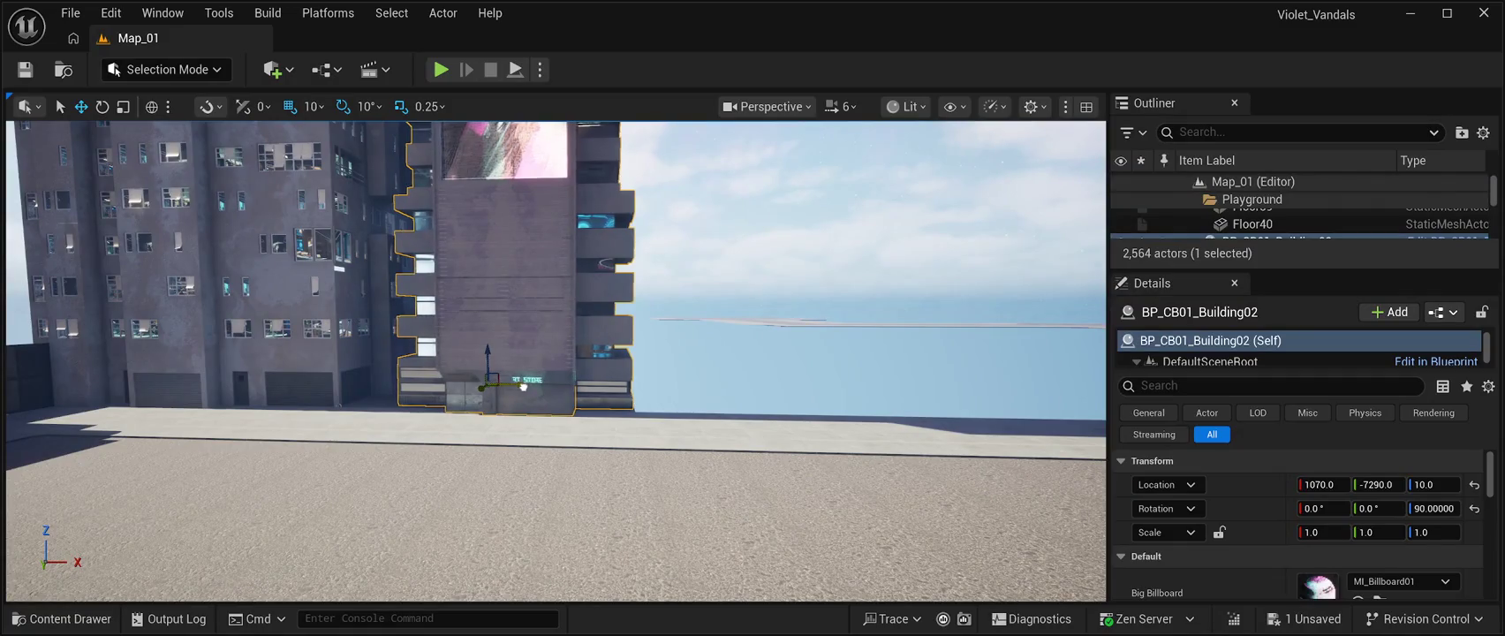
mouse_move(636, 468)
mouse_down()
mouse_move(548, 468)
mouse_move(537, 407)
mouse_move(517, 406)
mouse_up()
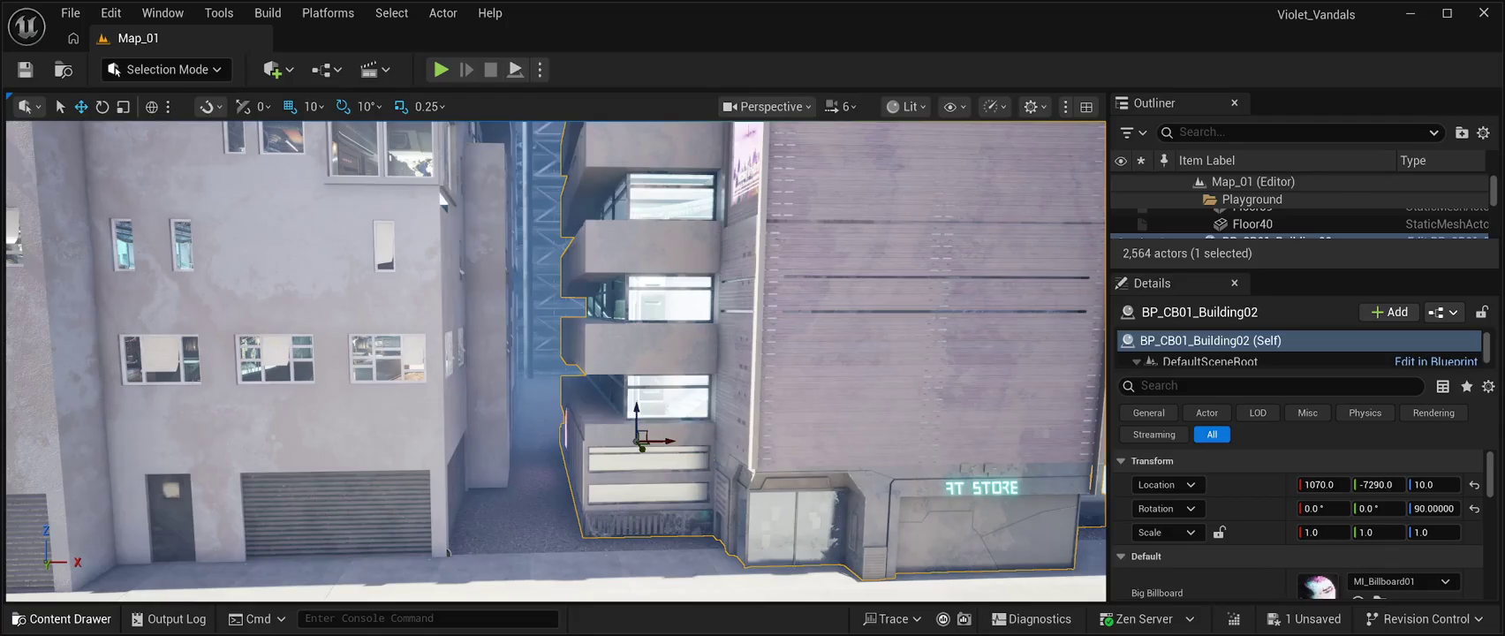
click(61, 619)
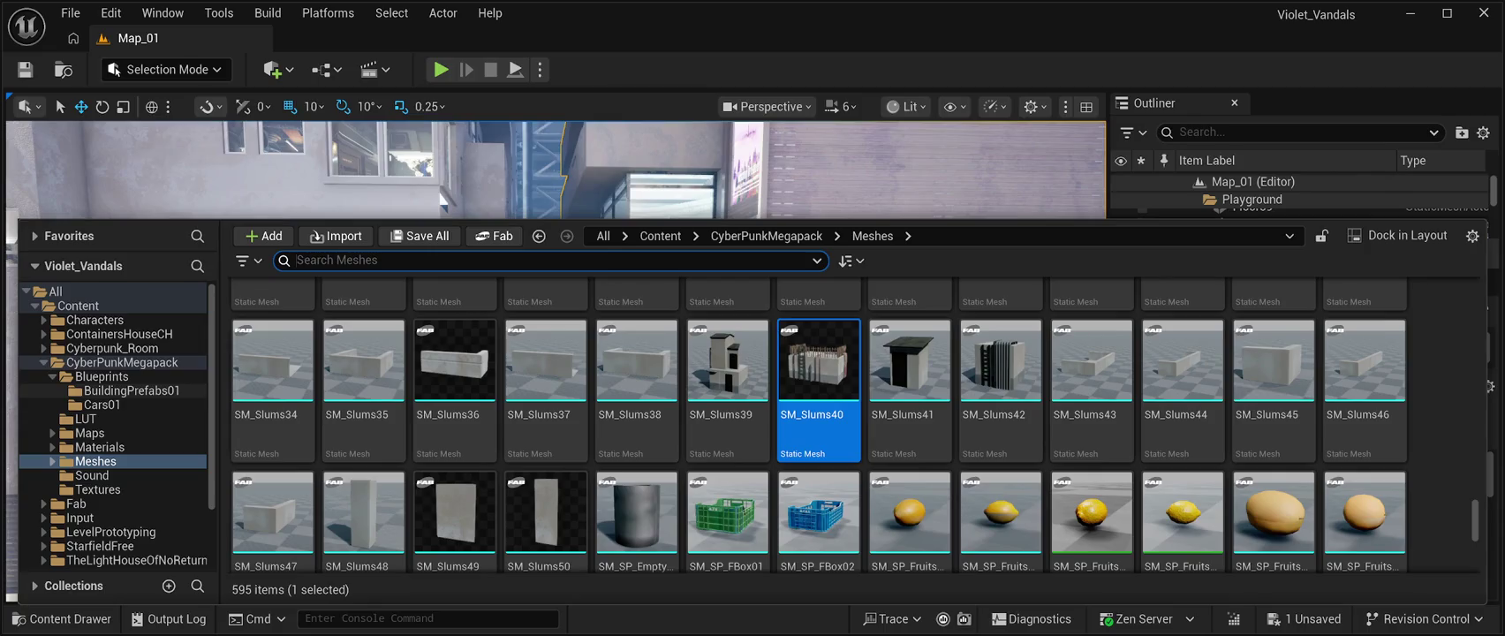
- From ContainersHouseCH > StaticMesh > MergeActors, place SM_CH_Container_Metal_A1 in the alley at 660, -7240, 0
click(119, 334)
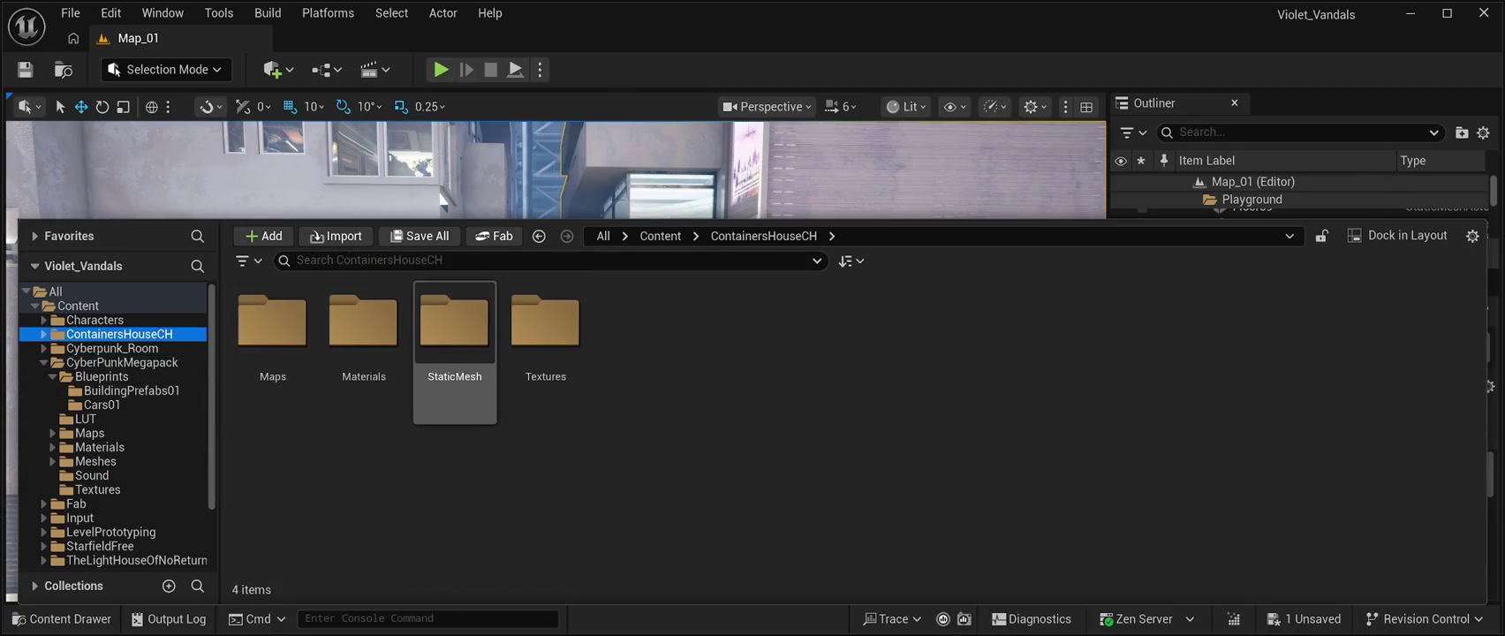
double_click(455, 327)
double_click(272, 322)
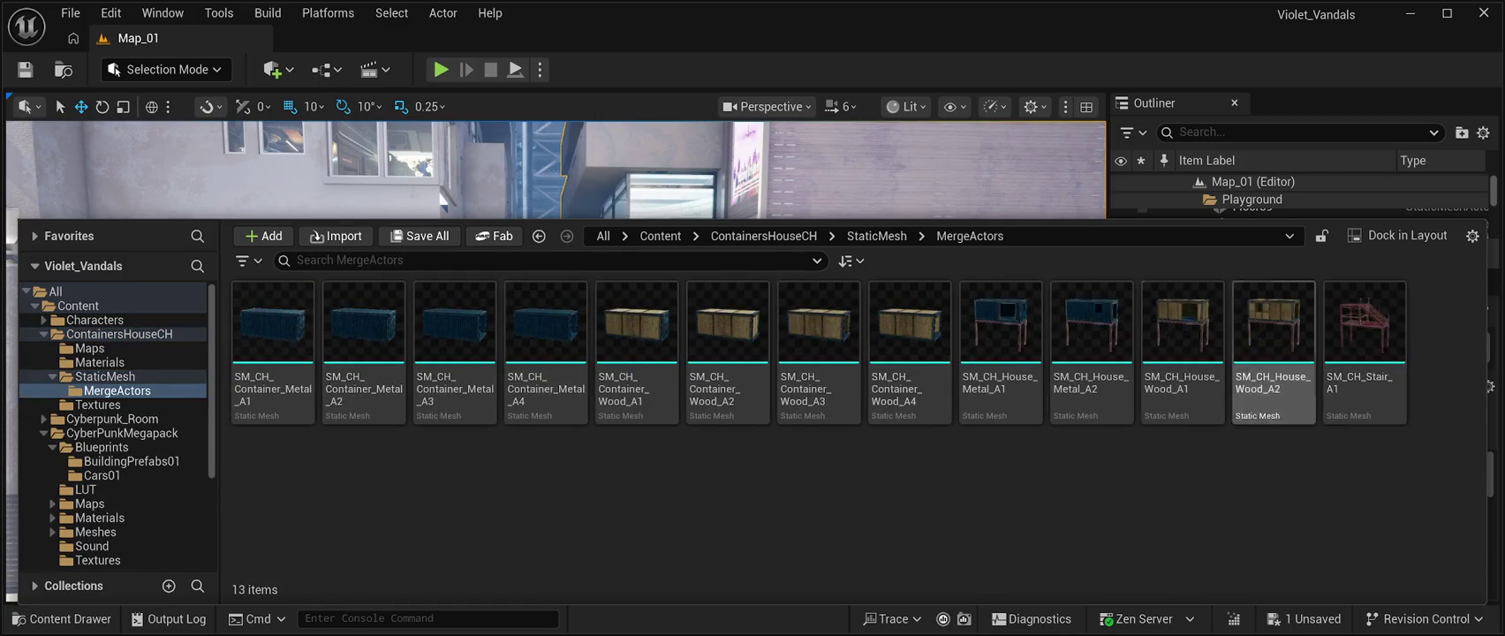
click(273, 331)
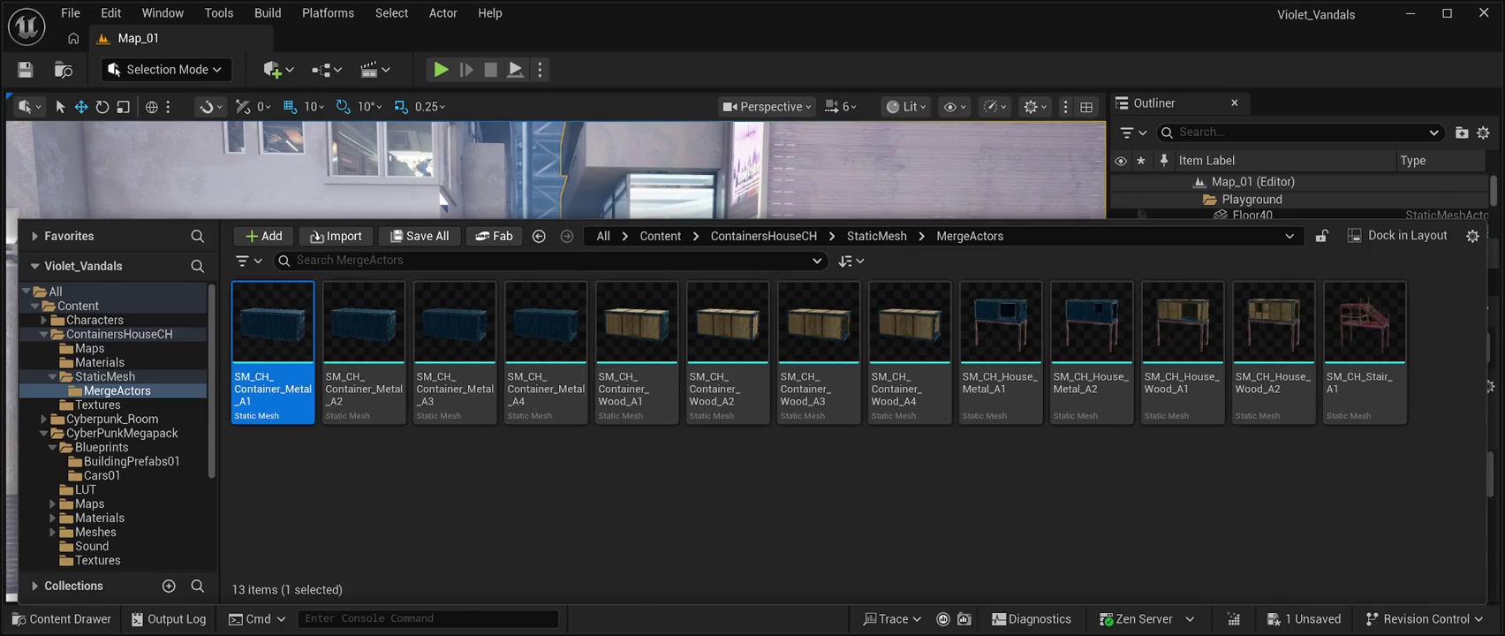
click(654, 177)
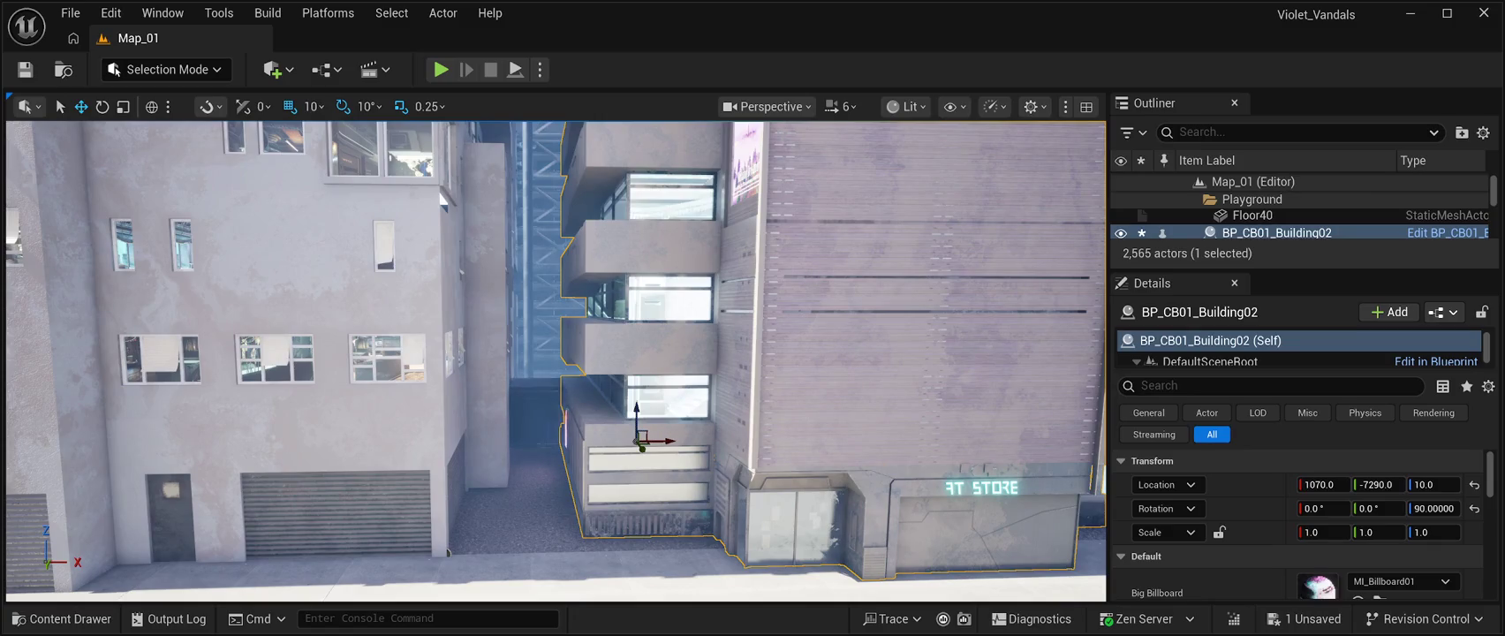
click(495, 417)
- Rotate the metal container 90° around Z
key(w)
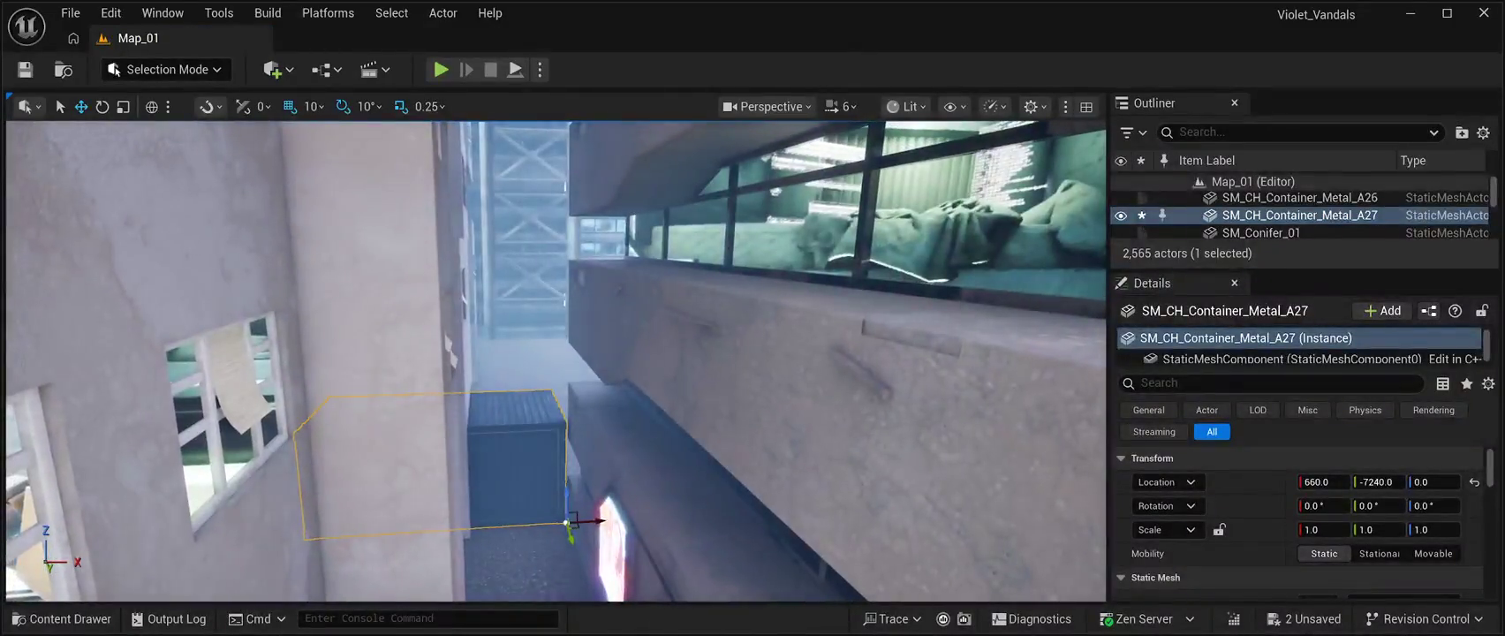
key(e)
mouse_move(540, 541)
mouse_down()
mouse_move(623, 530)
mouse_move(609, 552)
mouse_move(575, 549)
mouse_up()
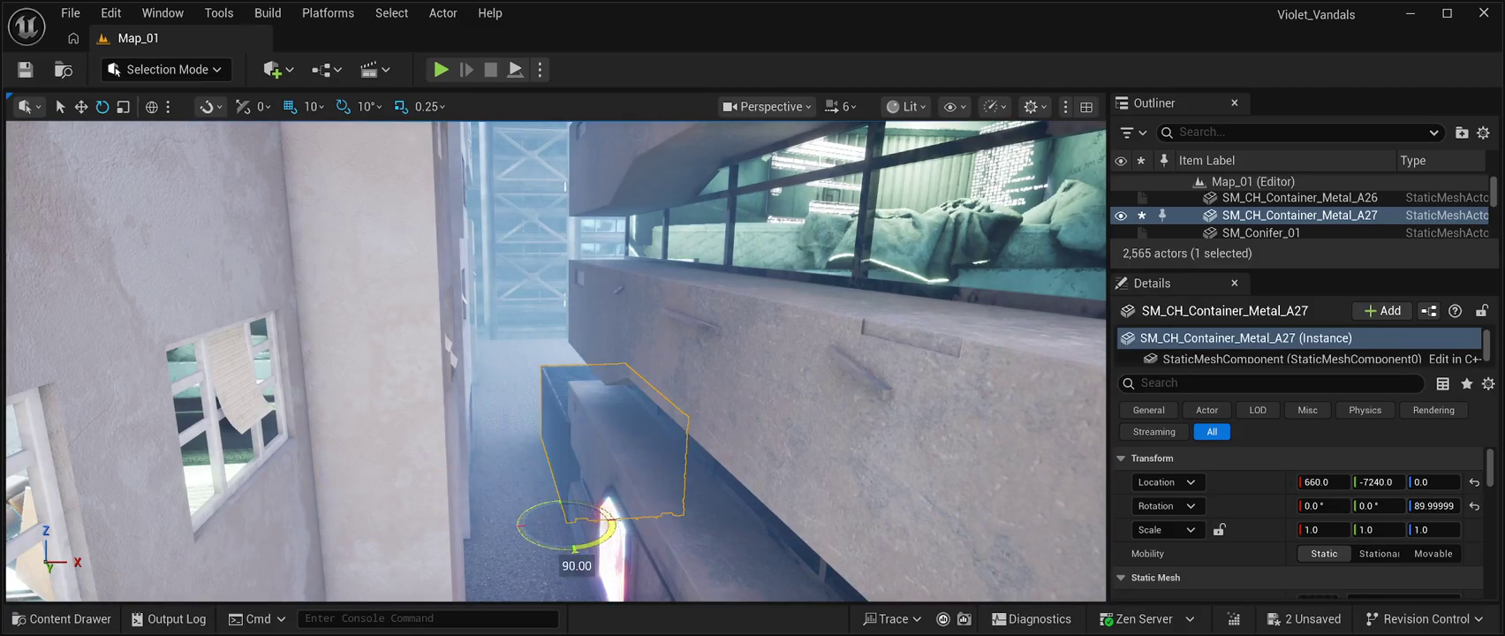
- Slide the container along X and Y to 410, -7310, 0, fitting it into the alley
key(w)
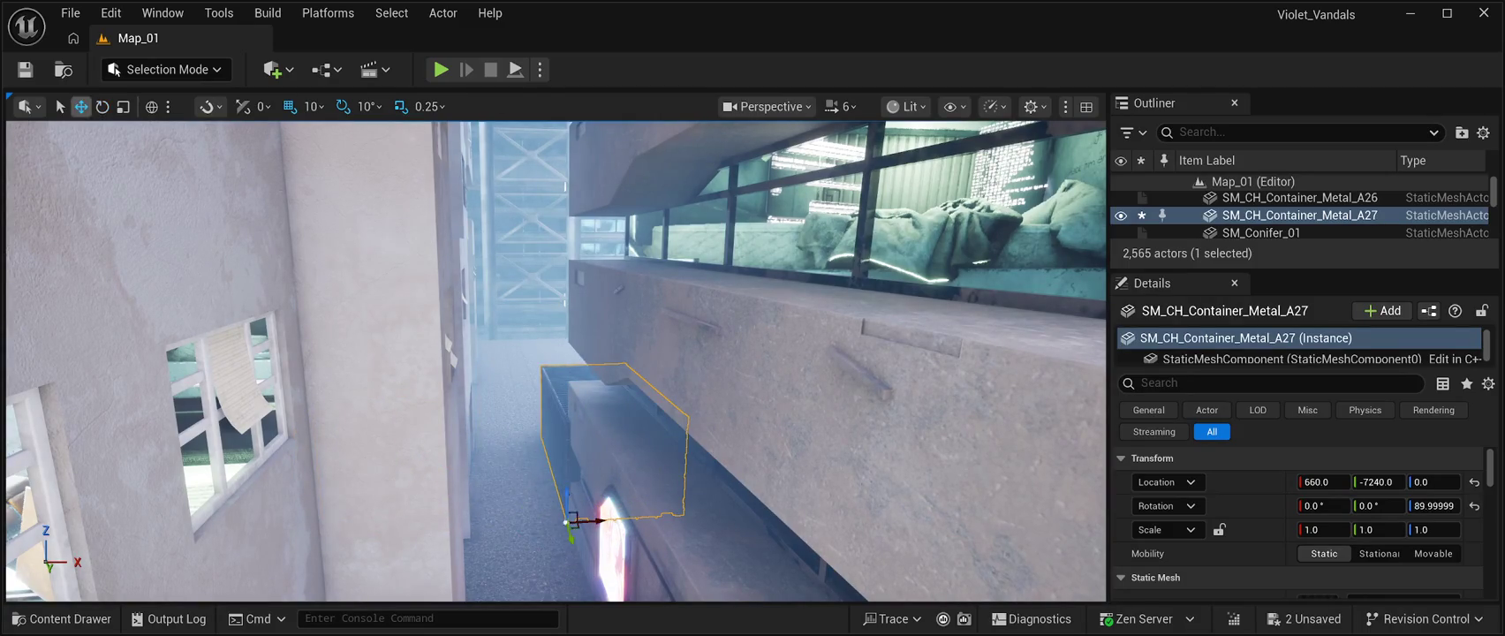
drag(587, 521, 485, 527)
scroll(485, 527, down, 10)
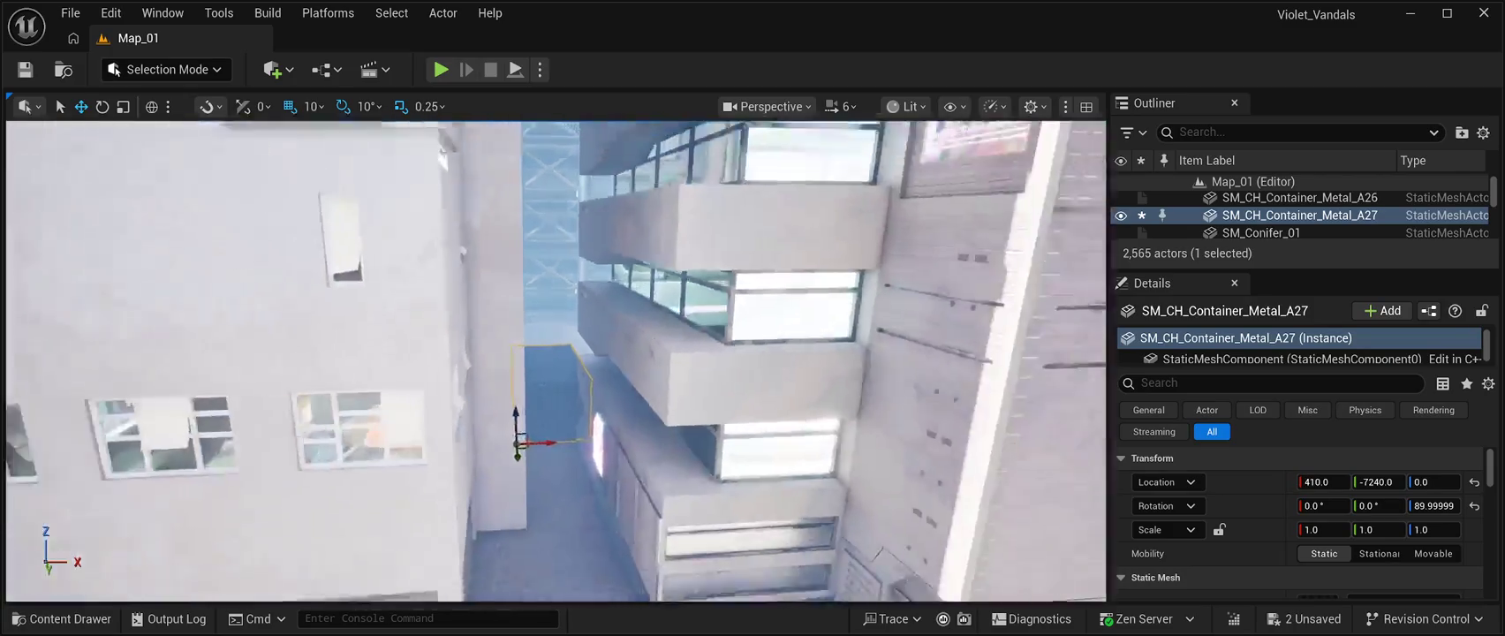
scroll(485, 527, up, 10)
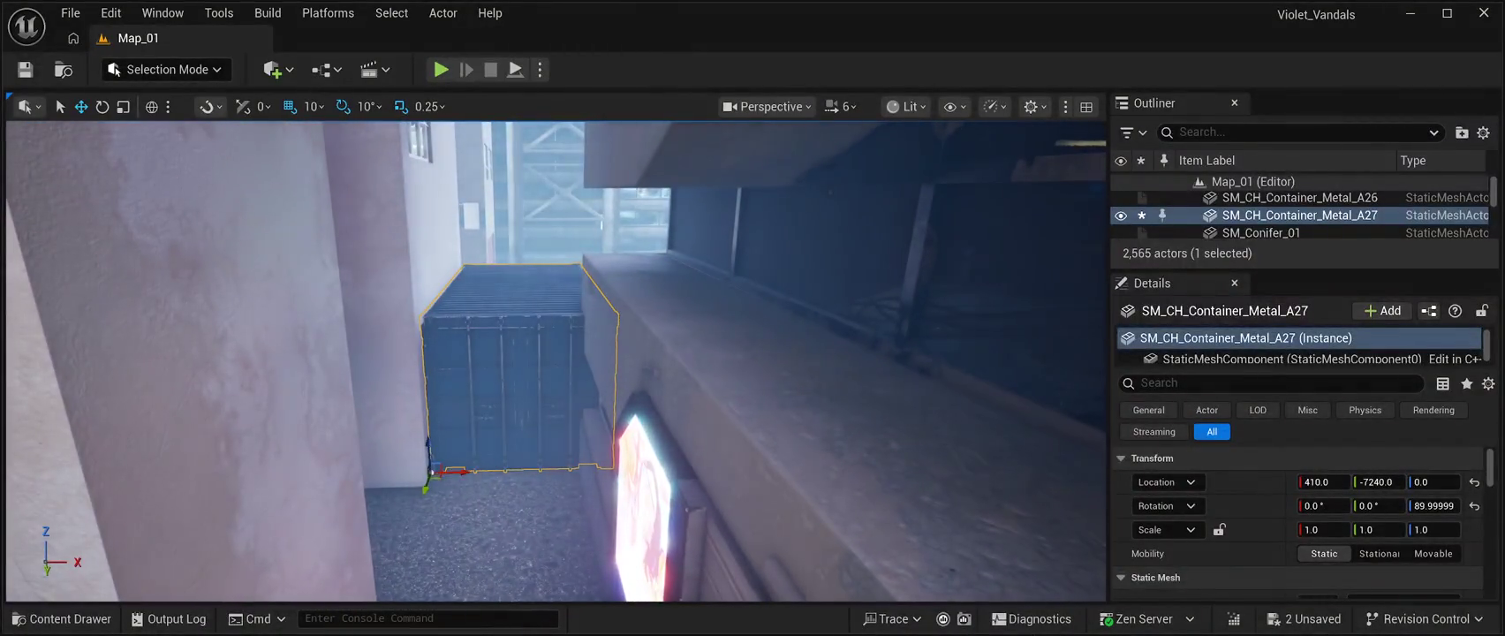
drag(463, 471, 464, 470)
mouse_move(556, 362)
mouse_down()
mouse_move(530, 336)
mouse_move(548, 318)
mouse_move(592, 353)
mouse_up()
key(f)
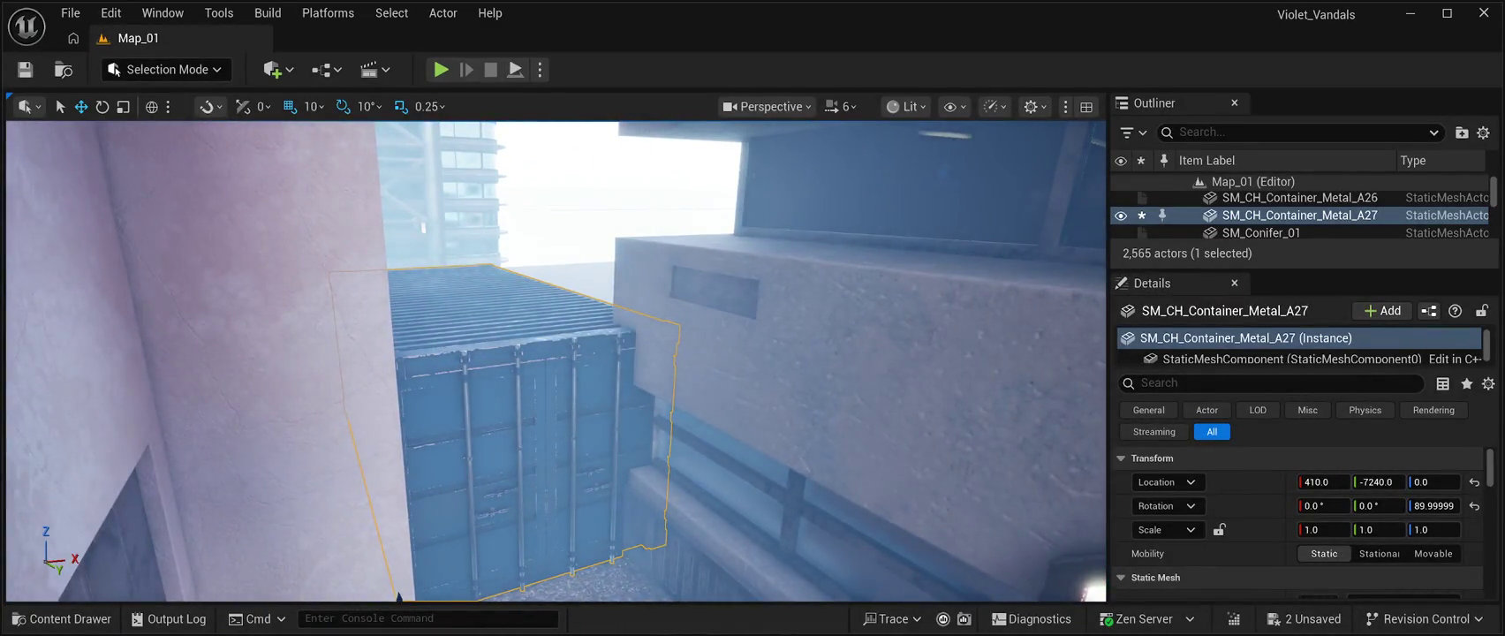
mouse_move(395, 588)
mouse_down()
mouse_move(353, 506)
mouse_move(458, 504)
mouse_move(534, 371)
mouse_up()
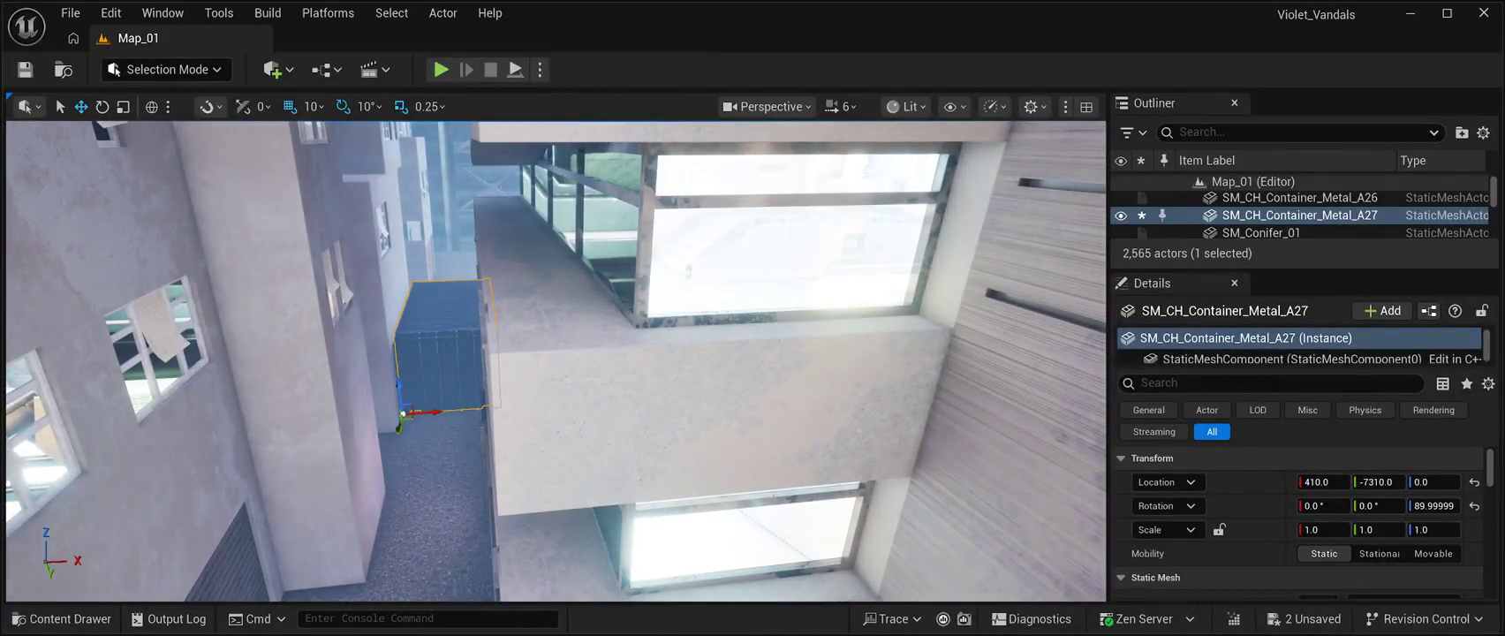
- Duplicate the container, stack the copy on top, then start a playtest with Alt+P
key(ctrl+d)
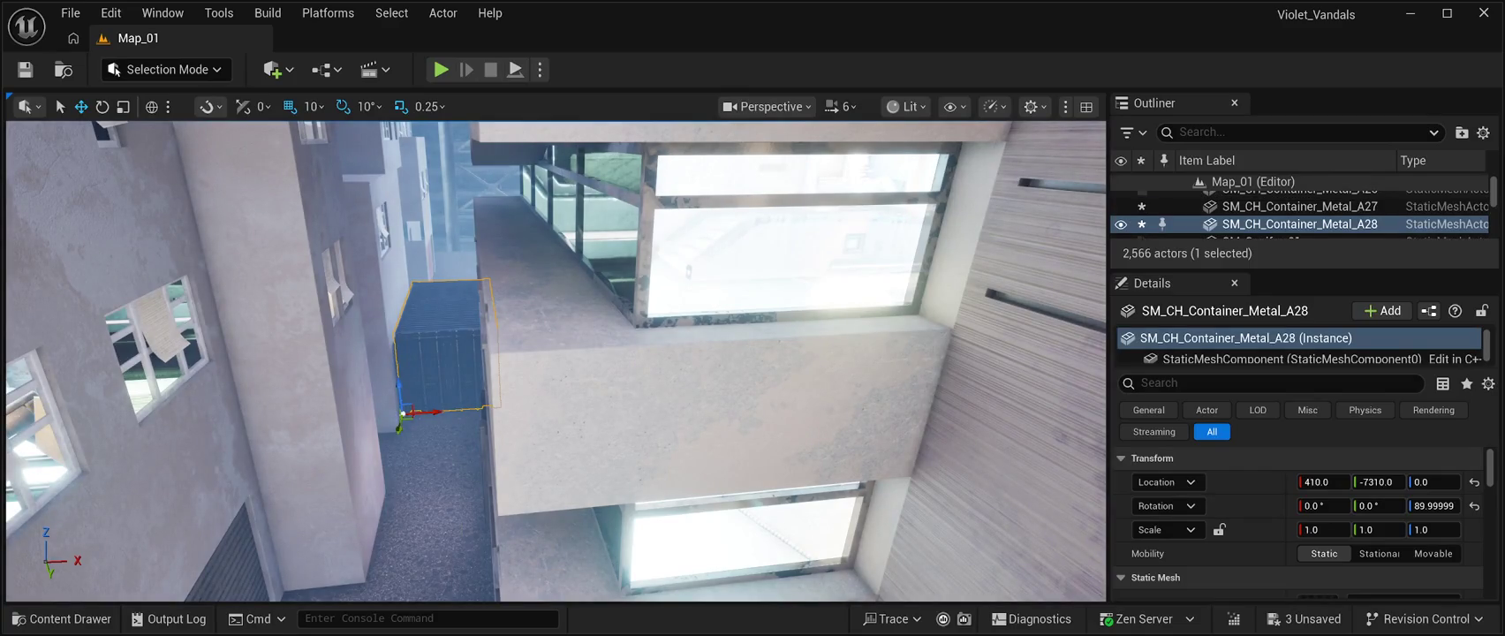
drag(400, 389, 402, 279)
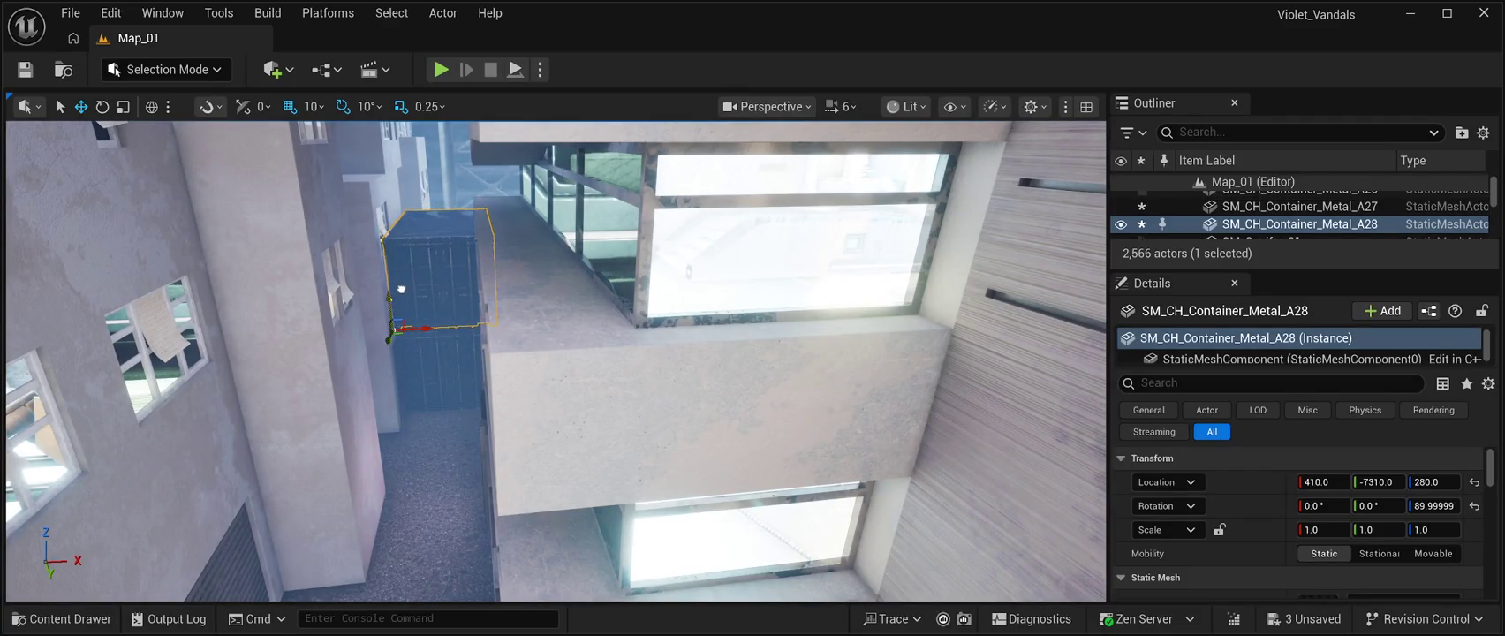
mouse_move(556, 362)
mouse_down()
mouse_move(565, 380)
mouse_move(618, 371)
mouse_move(574, 362)
mouse_move(548, 380)
mouse_move(557, 371)
mouse_move(575, 362)
mouse_move(574, 411)
mouse_move(556, 371)
mouse_move(607, 365)
mouse_up()
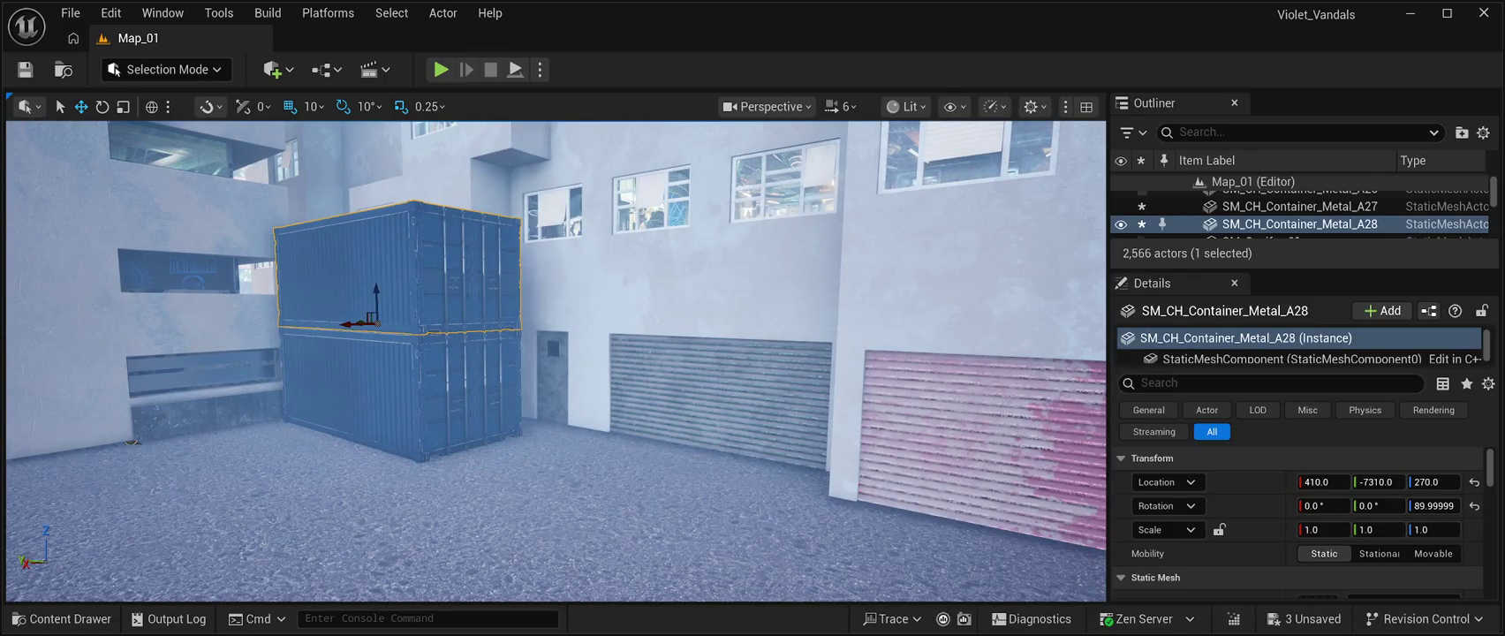
mouse_move(607, 364)
mouse_down()
mouse_move(521, 365)
mouse_move(574, 365)
mouse_up()
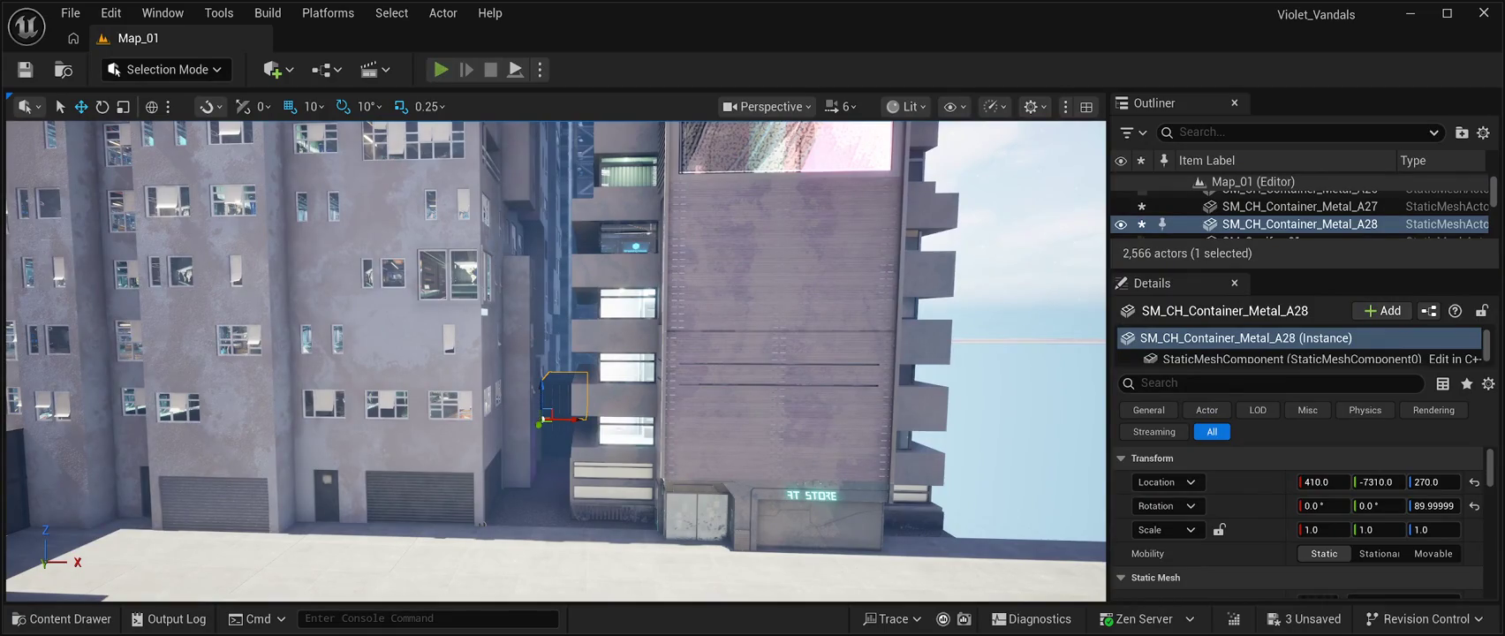
key(alt+p)
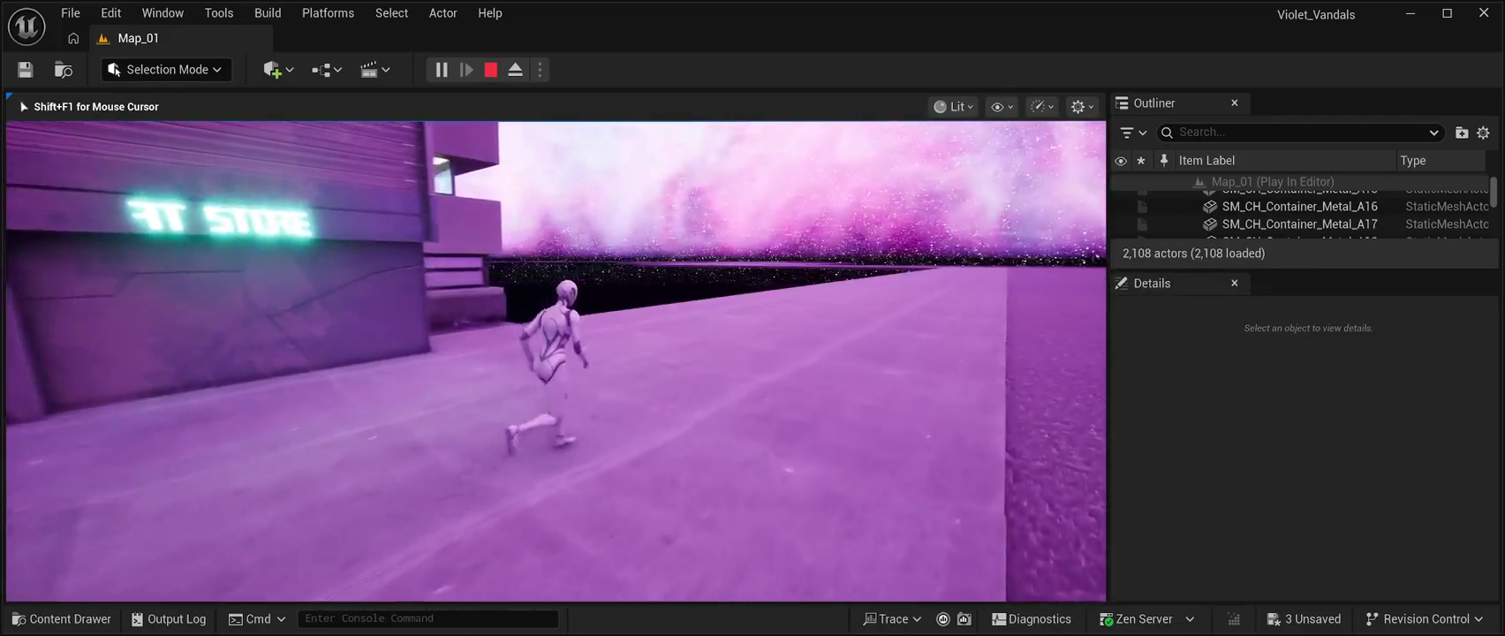
- End the Play In Editor session; the stacked container sits at 410, -7310, 270
key(Escape)
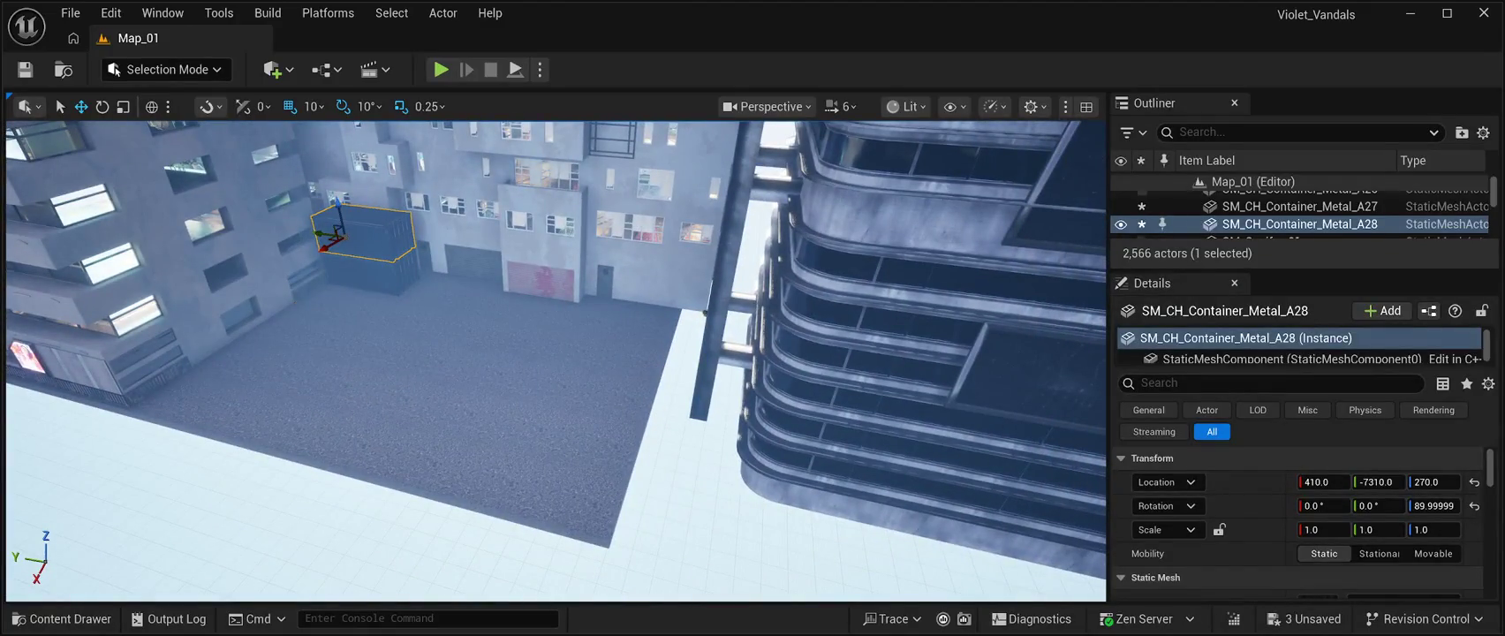
- Duplicate the container stack, rotate it and place it at 2350, -9680, then save and play
ctrl+click(1299, 205)
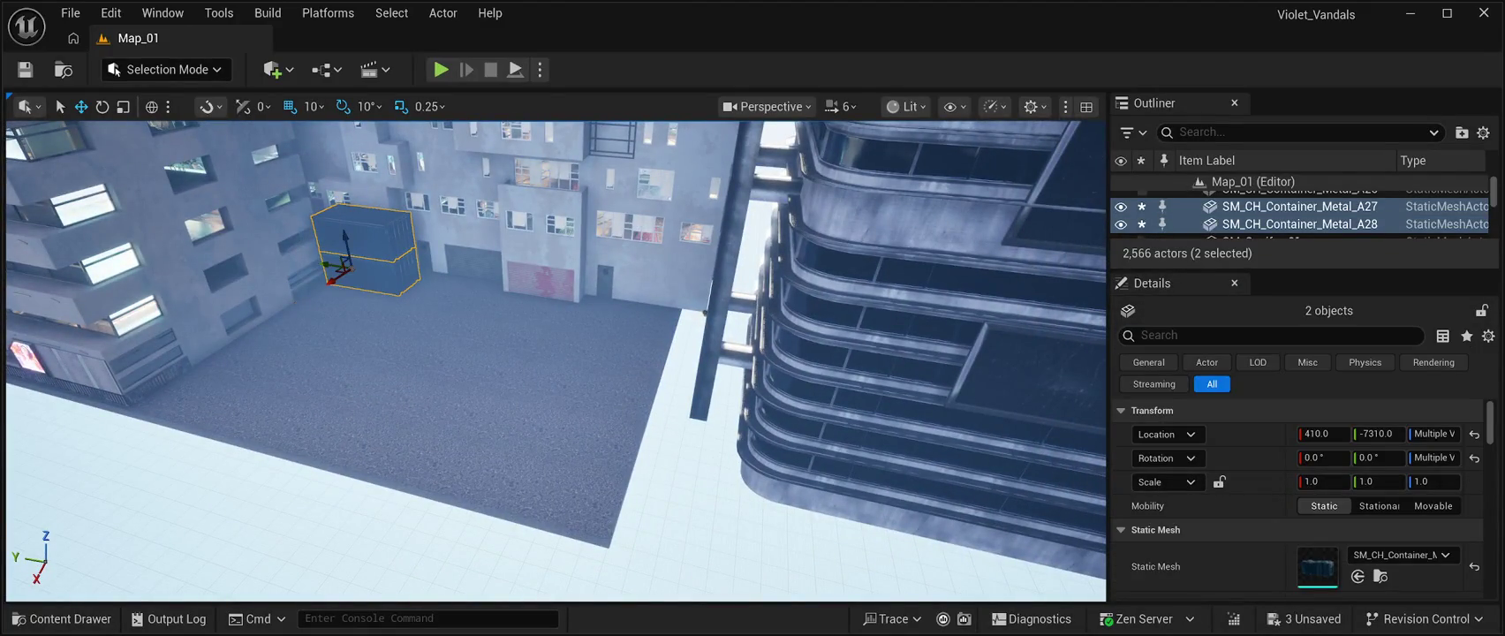
key(ctrl+d)
mouse_move(329, 265)
mouse_down()
mouse_move(416, 336)
mouse_move(559, 381)
mouse_up()
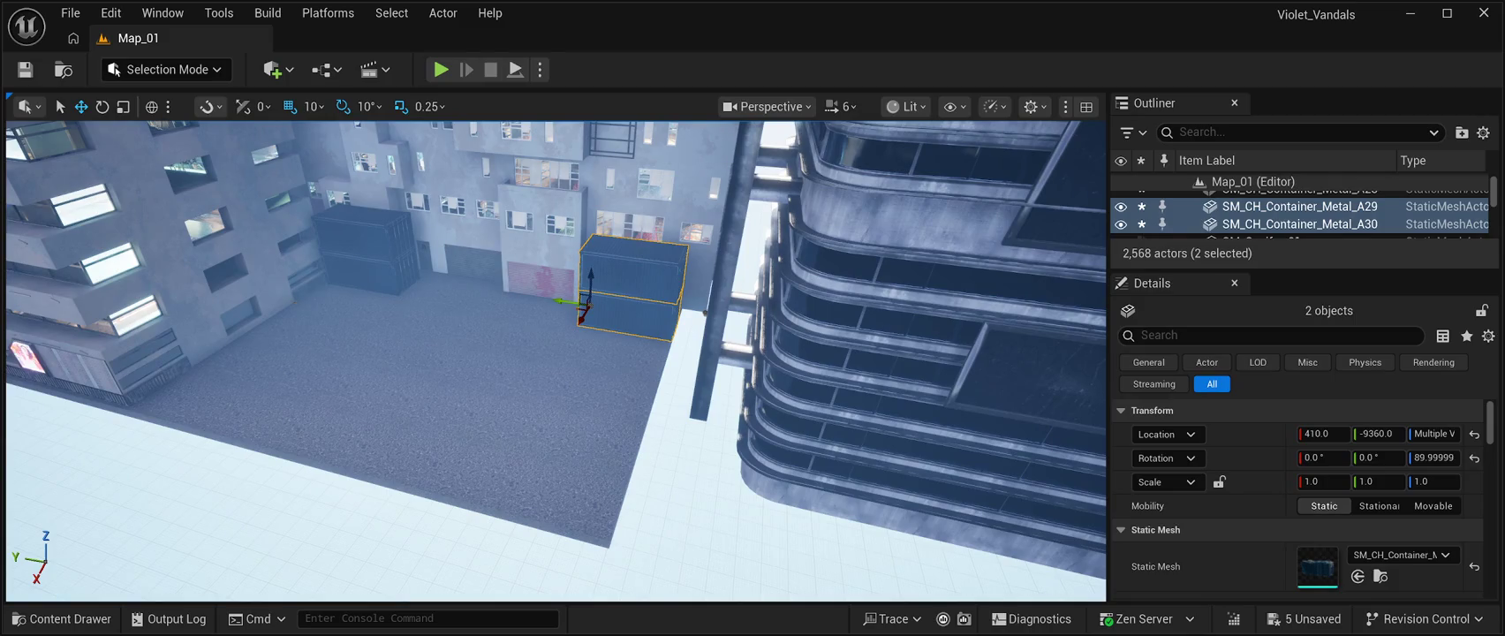
key(e)
mouse_move(618, 320)
mouse_down()
mouse_move(553, 323)
mouse_move(639, 309)
mouse_move(512, 543)
mouse_up()
key(w)
drag(444, 489, 507, 506)
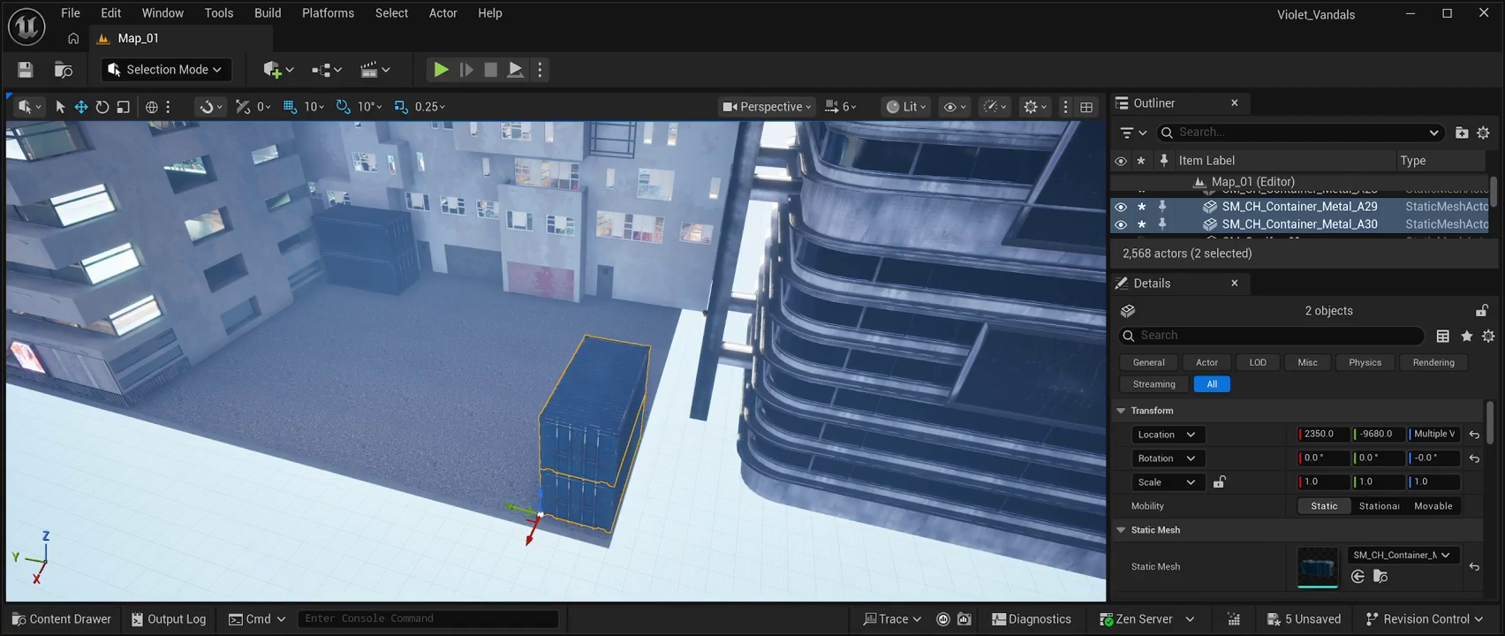
key(ctrl+s)
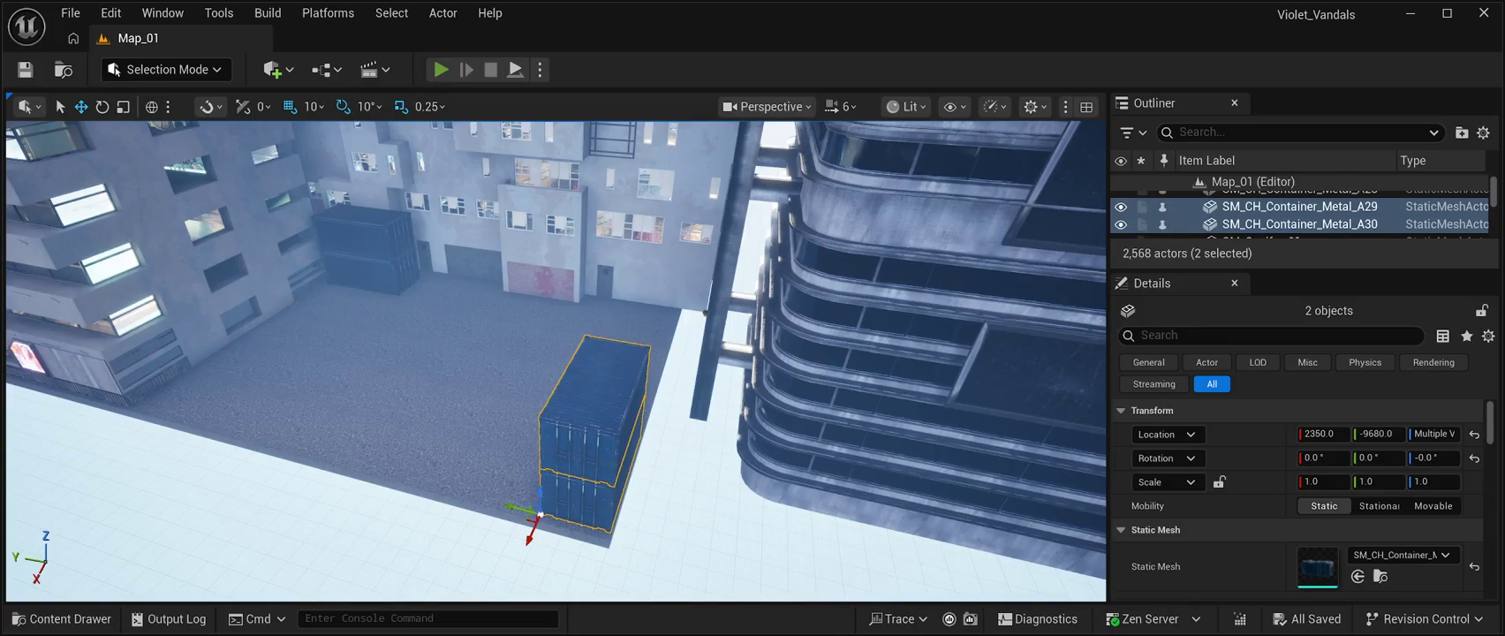
click(440, 69)
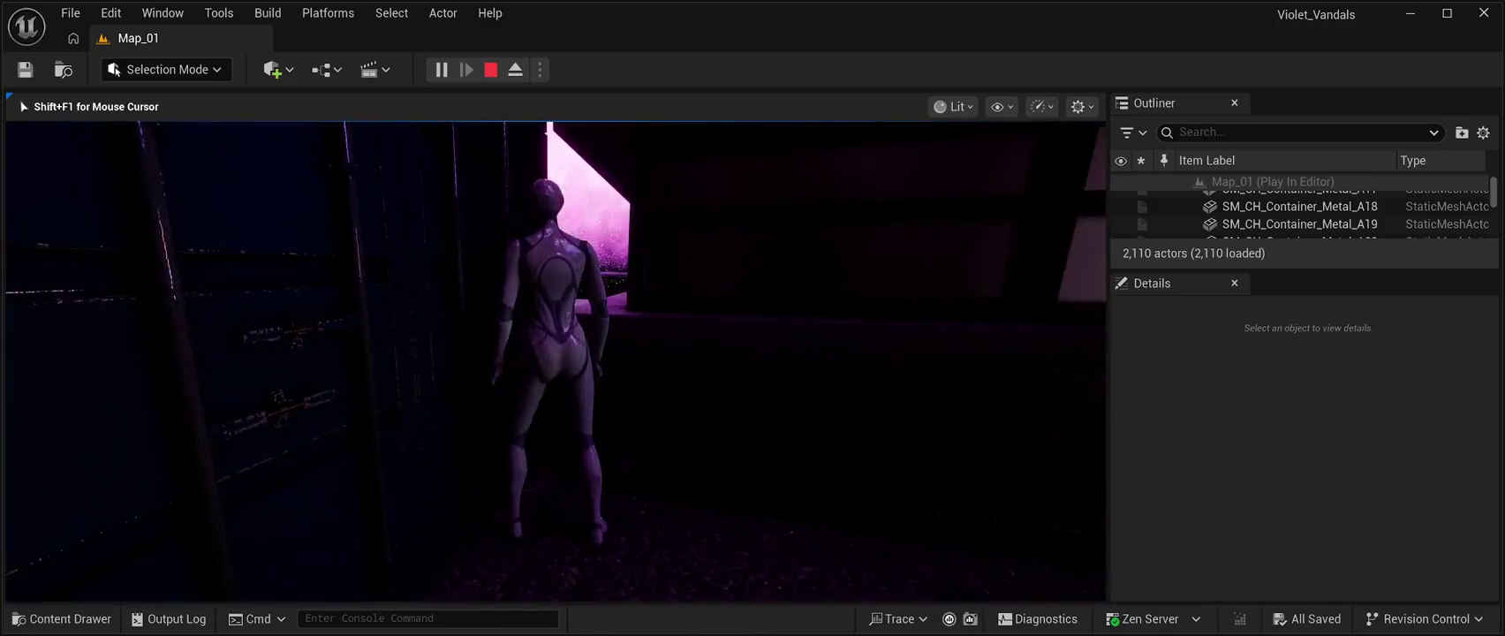
- End the playtest and fly back to frame the selected container pair
key(w)
key(Escape)
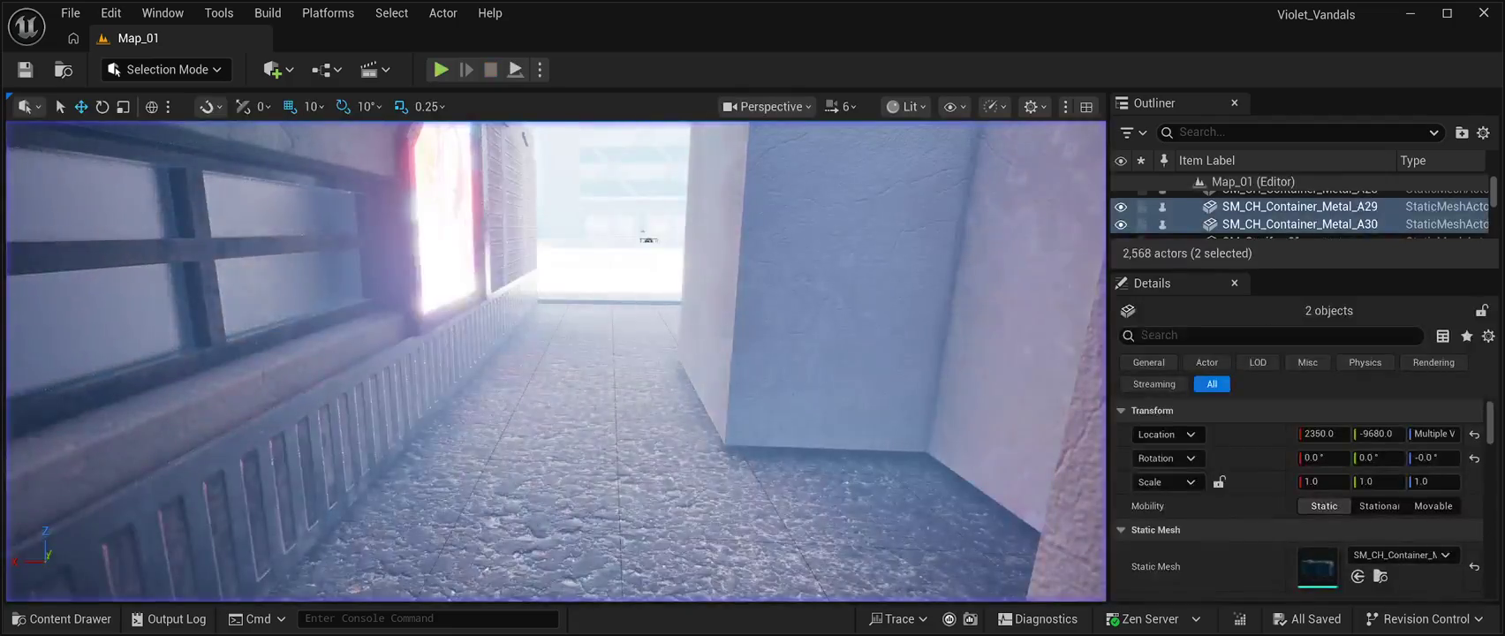
key(w)
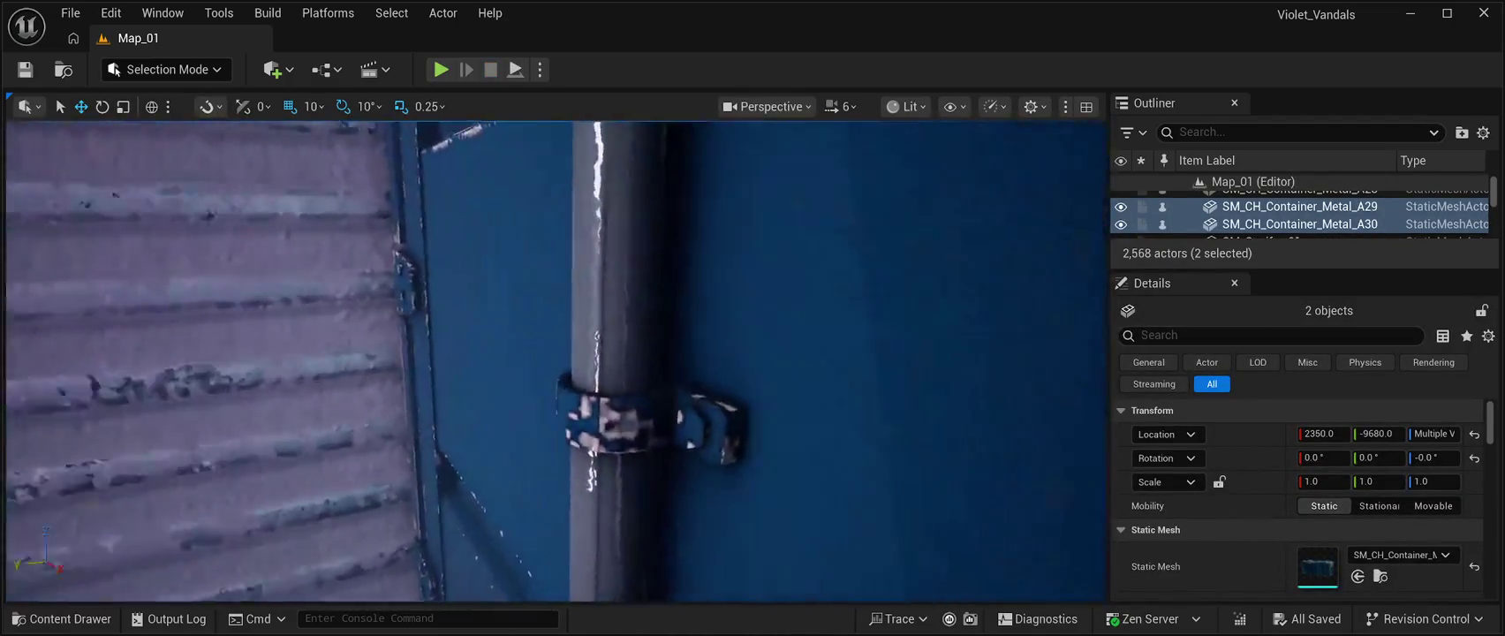
key(w)
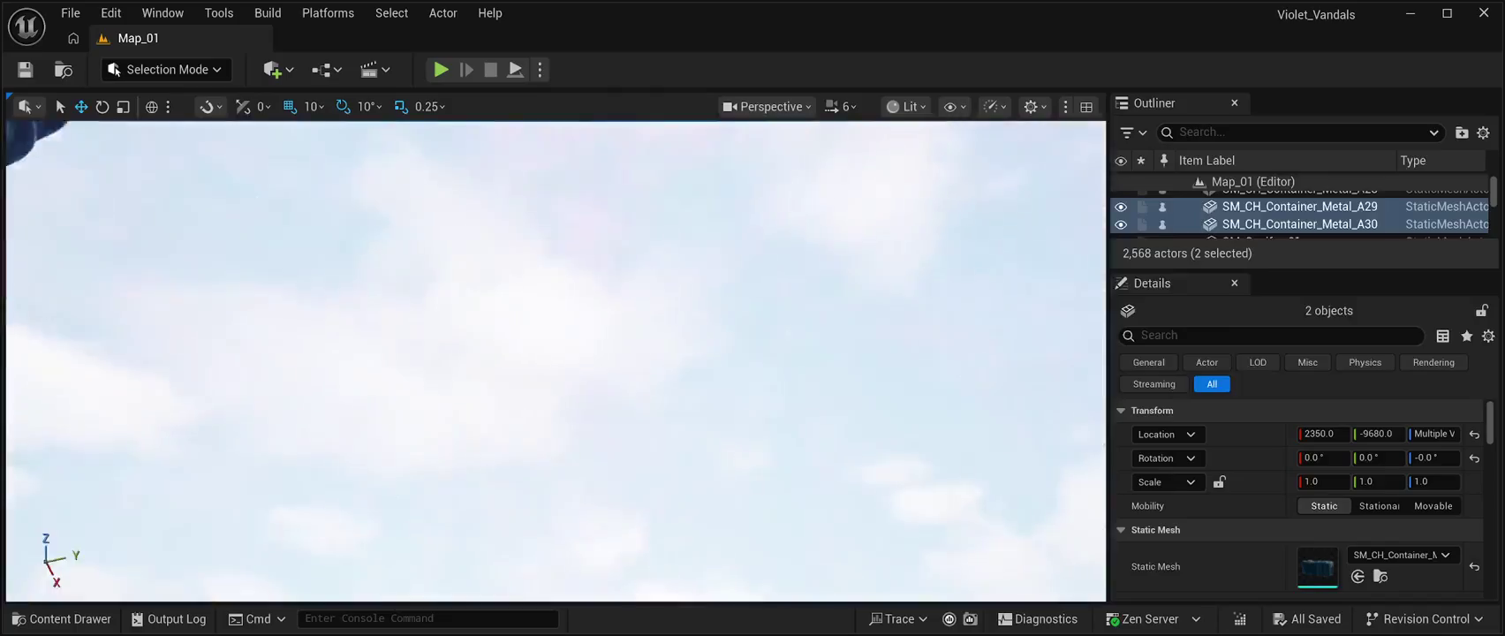
key(f)
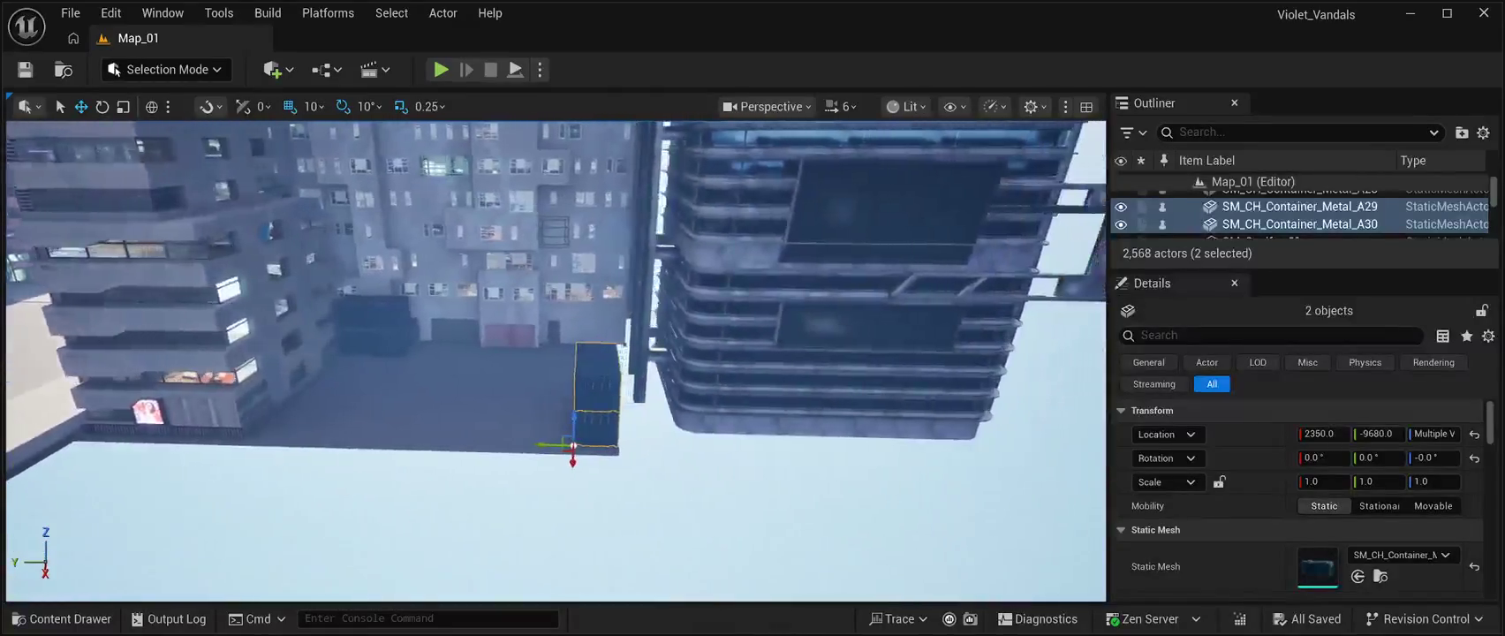
- Repeatedly duplicate the stacked pair along Y to extend the row to 2350, -7480, then save
key(ctrl+d)
mouse_move(539, 425)
mouse_down()
mouse_move(465, 423)
mouse_move(489, 422)
mouse_up()
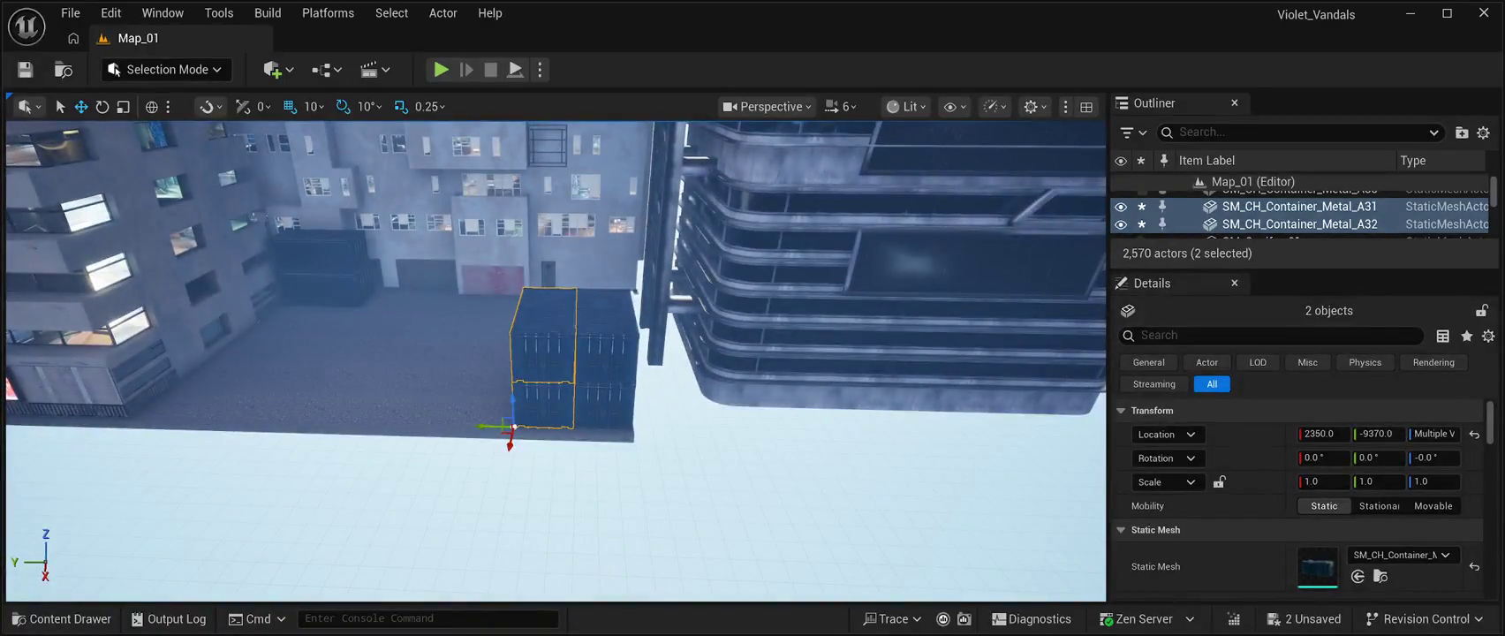
alt+drag(491, 426, 429, 411)
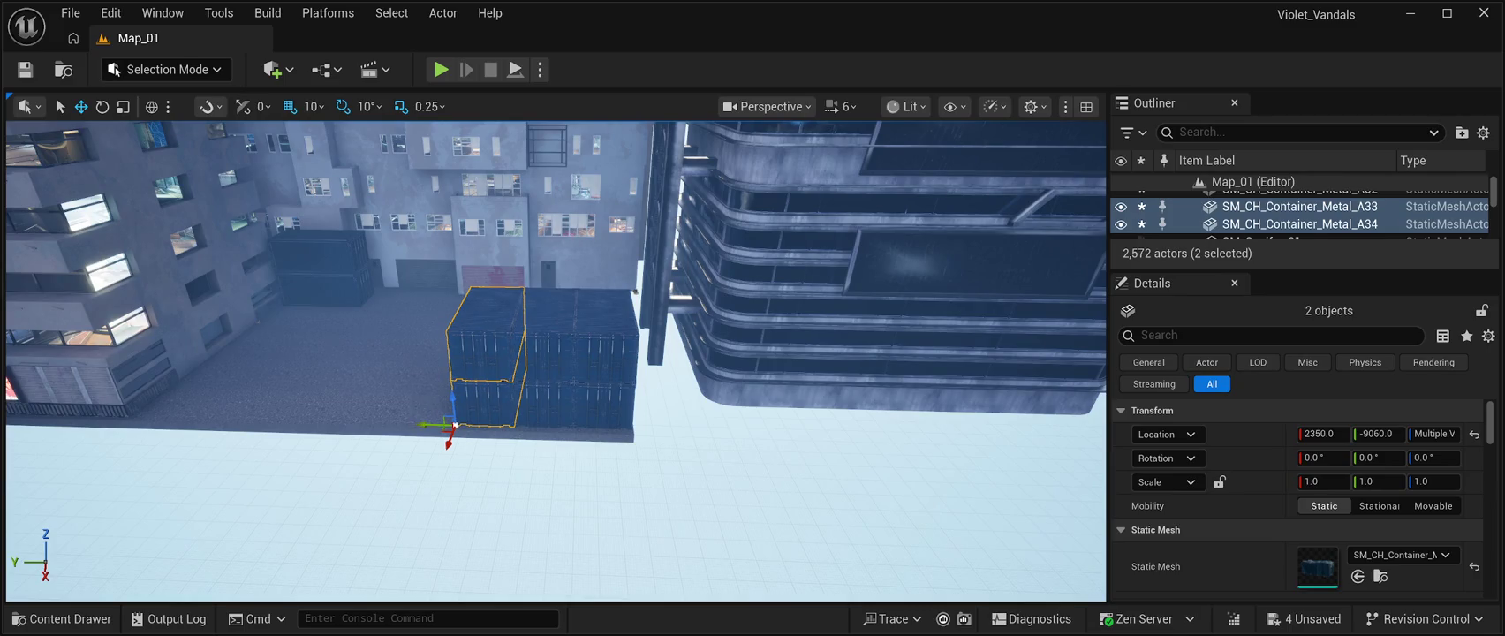
key(ctrl+d)
drag(430, 411, 373, 411)
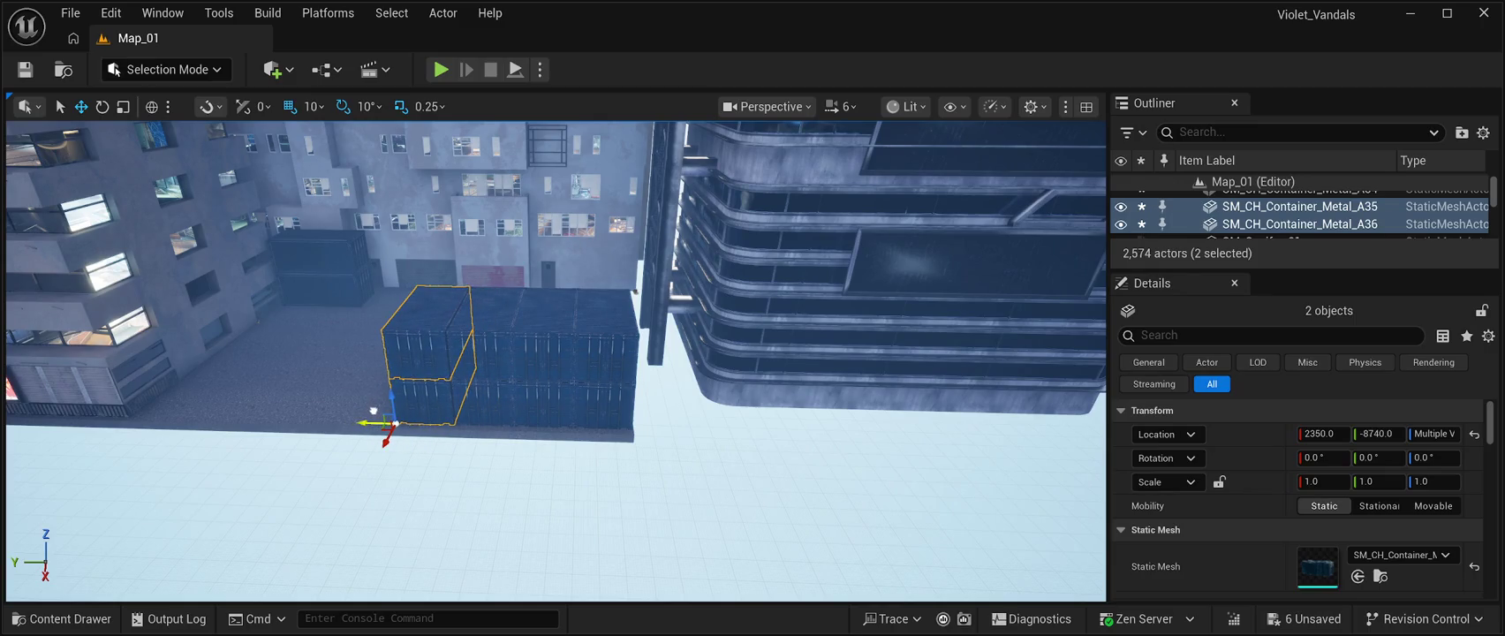
key(ctrl+d)
drag(392, 424, 252, 416)
key(ctrl+d)
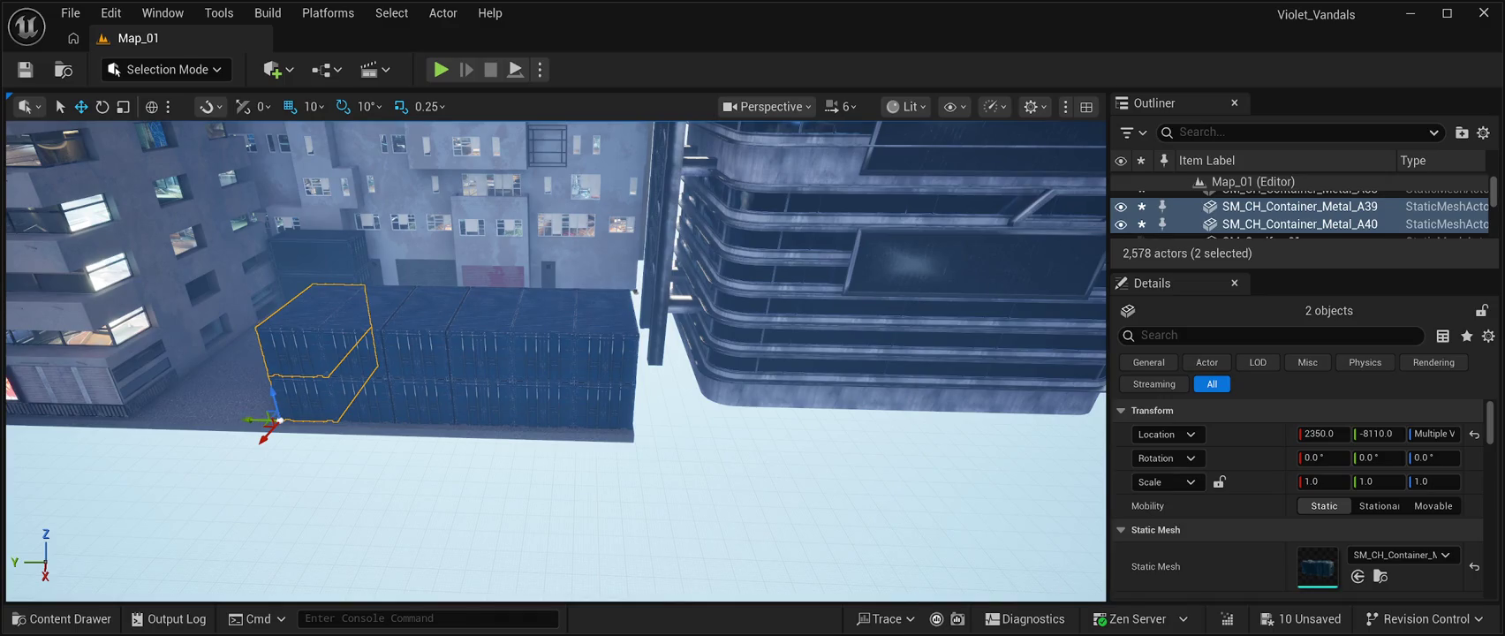
key(ctrl+d)
drag(250, 419, 141, 423)
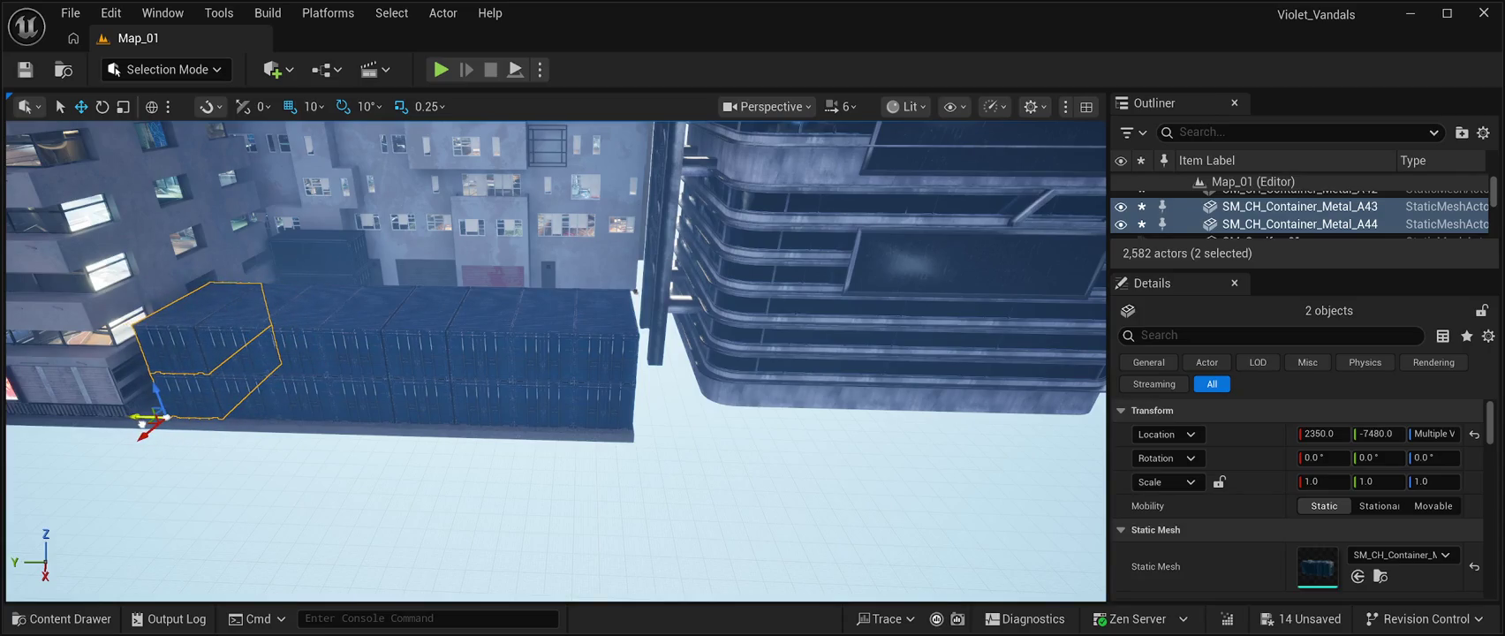
key(ctrl+s)
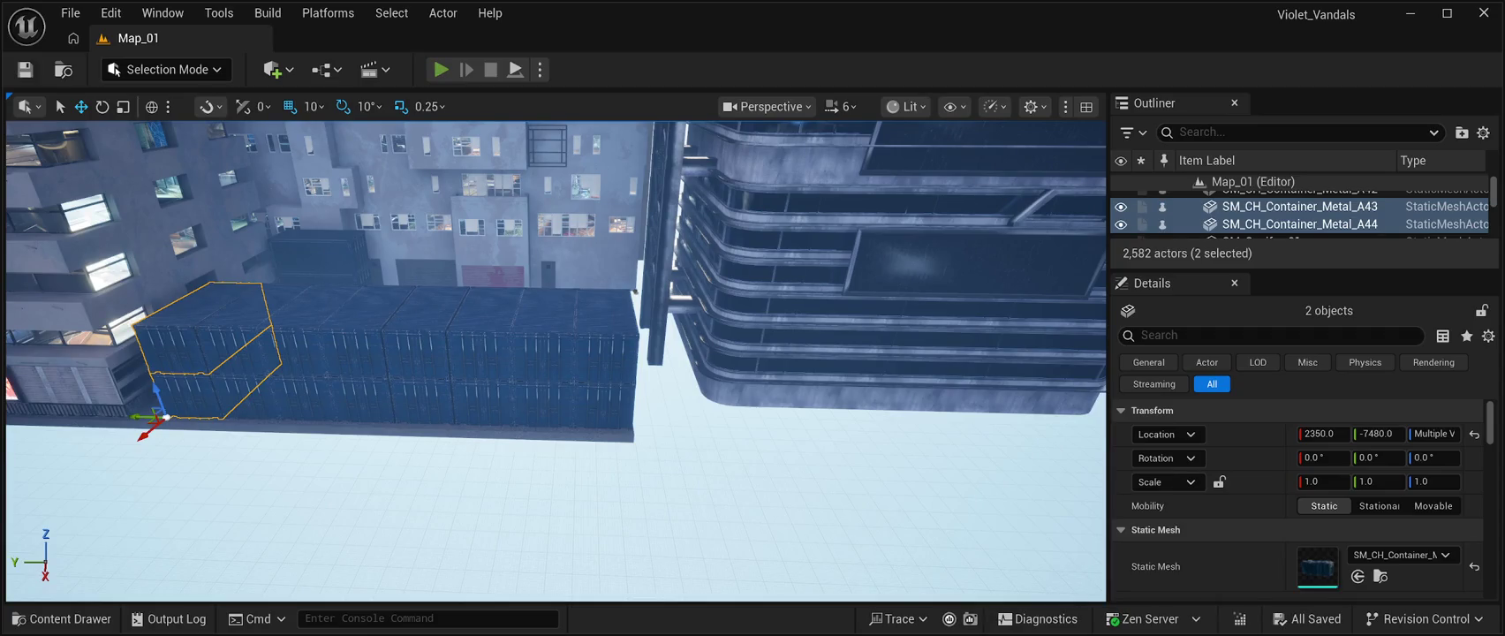
- Playtest Map_01 with Alt+P, run the character down the street into the alley, then stop
key(alt+p)
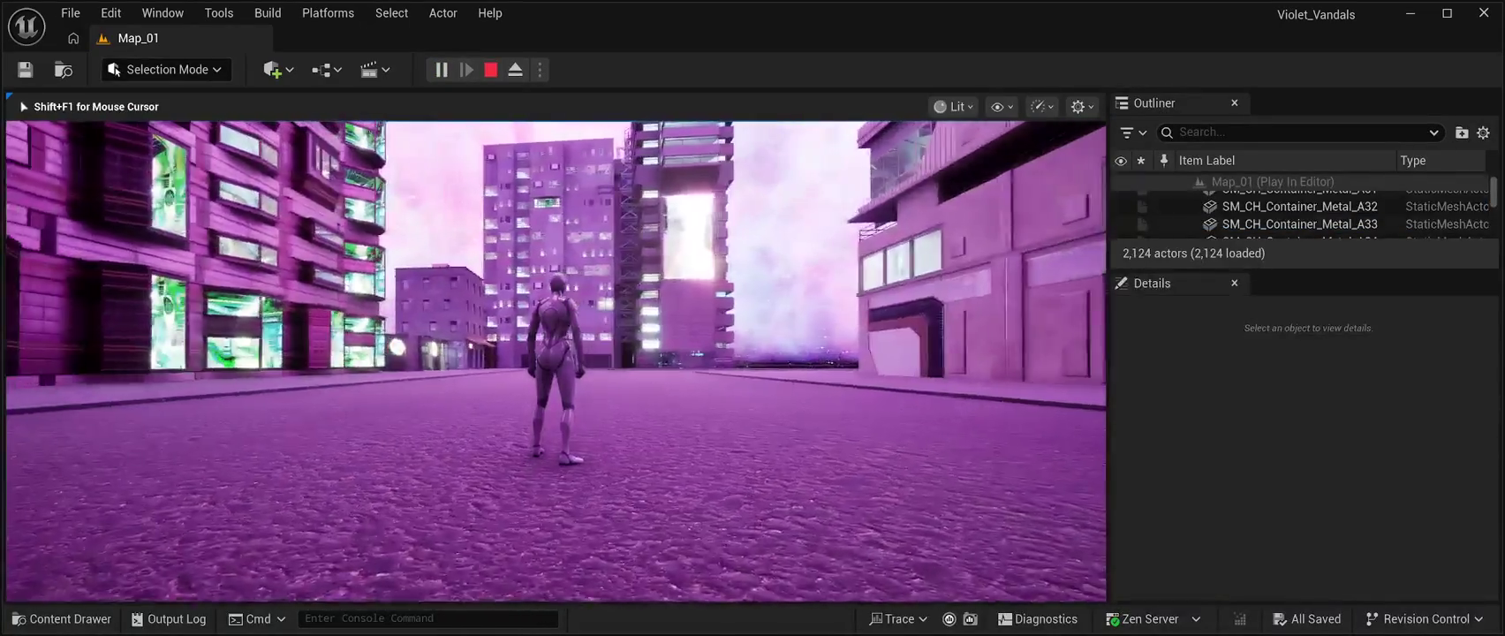
key(w)
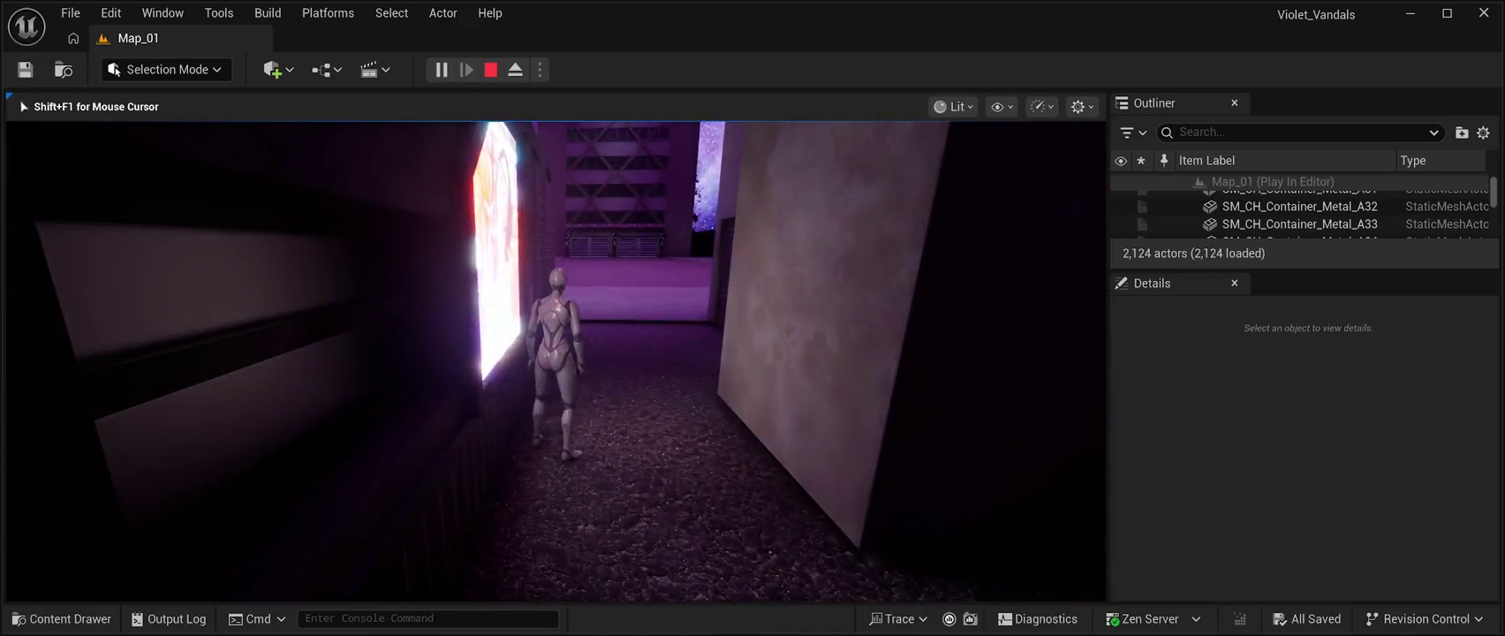
key(Escape)
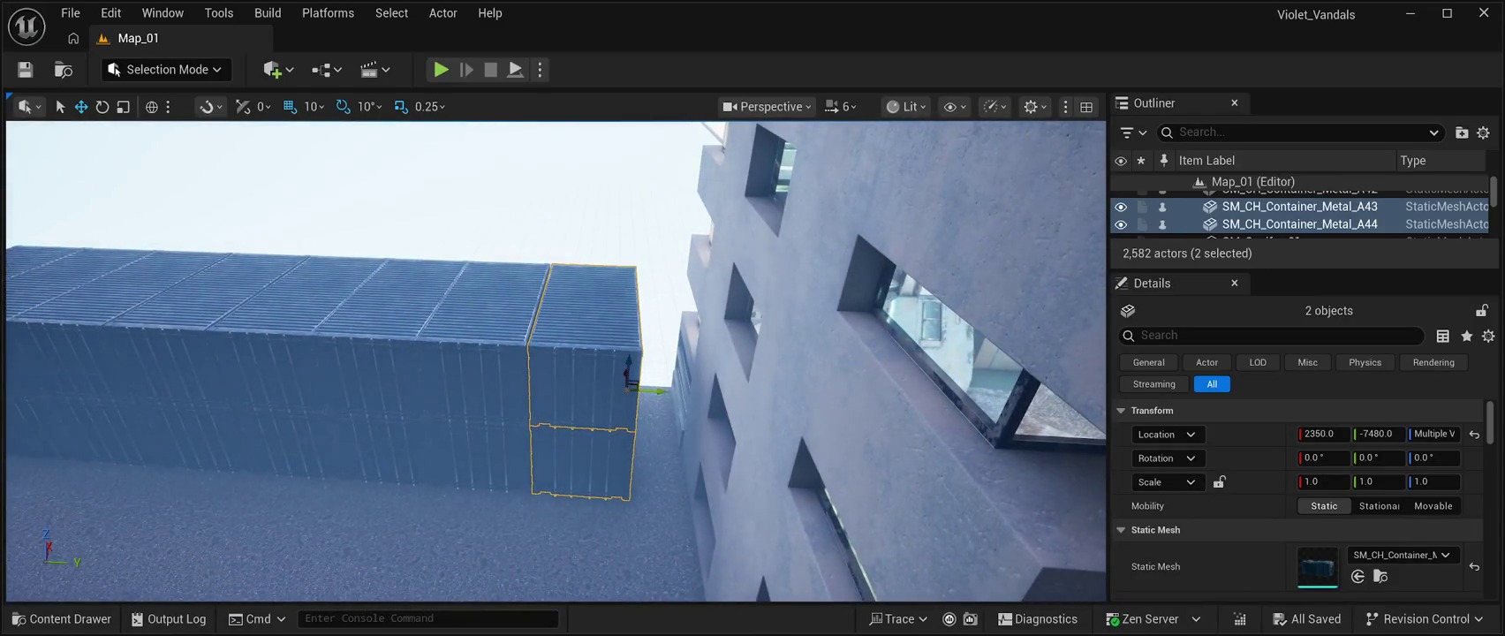
- Browse the Content Drawer from the container pack folders to the 595-item CyberPunkMegapack Meshes folder
key(ctrl+space)
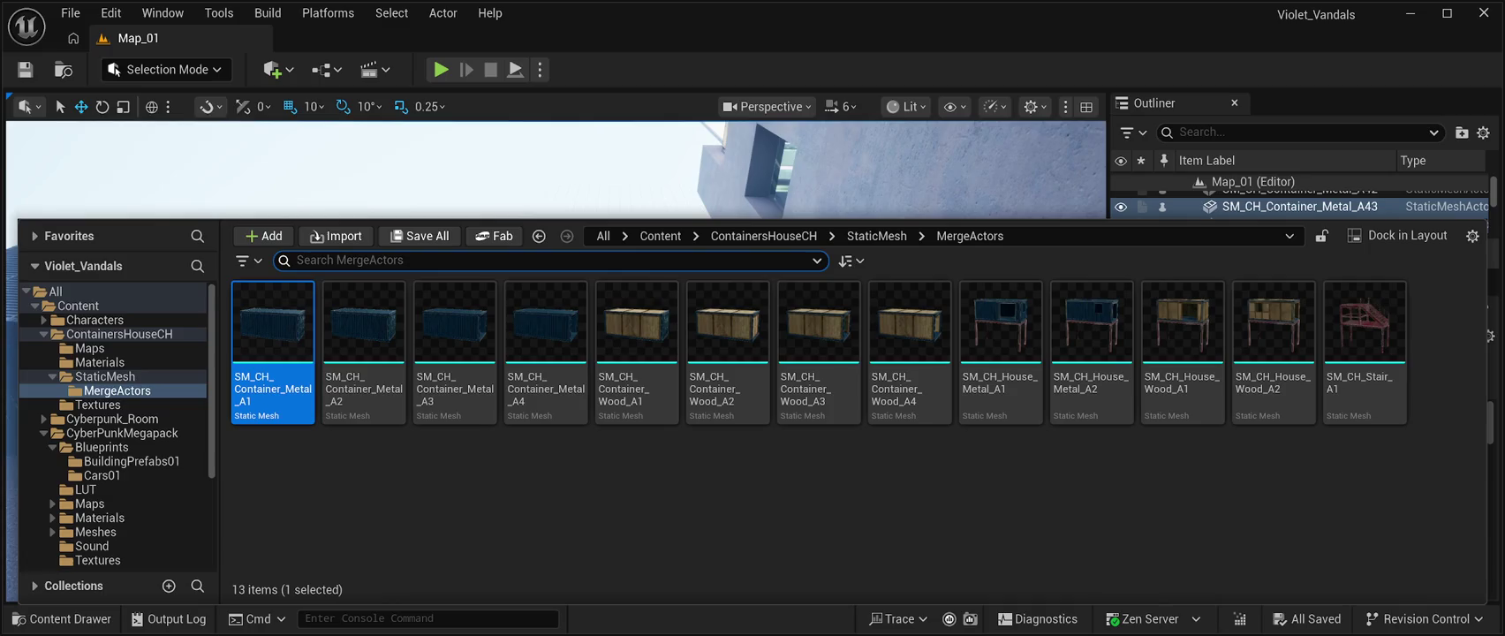
click(97, 405)
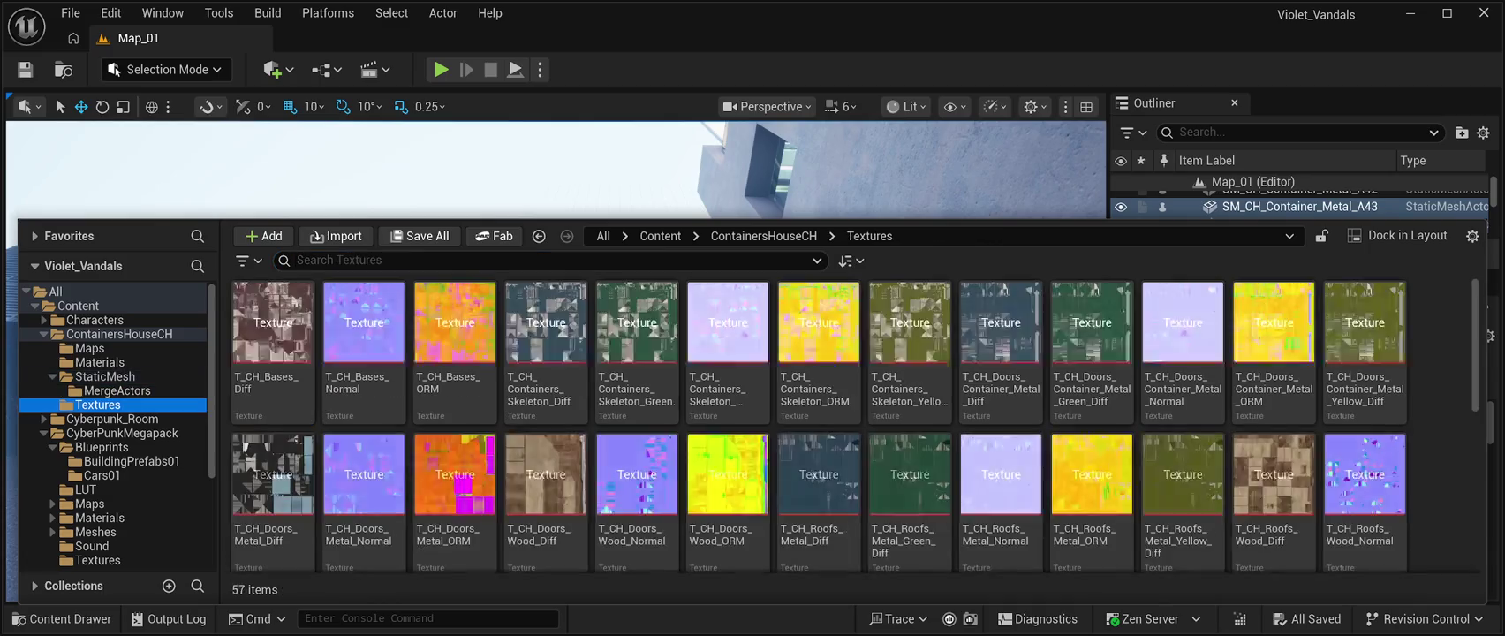
key(Up)
key(Up)
key(Up)
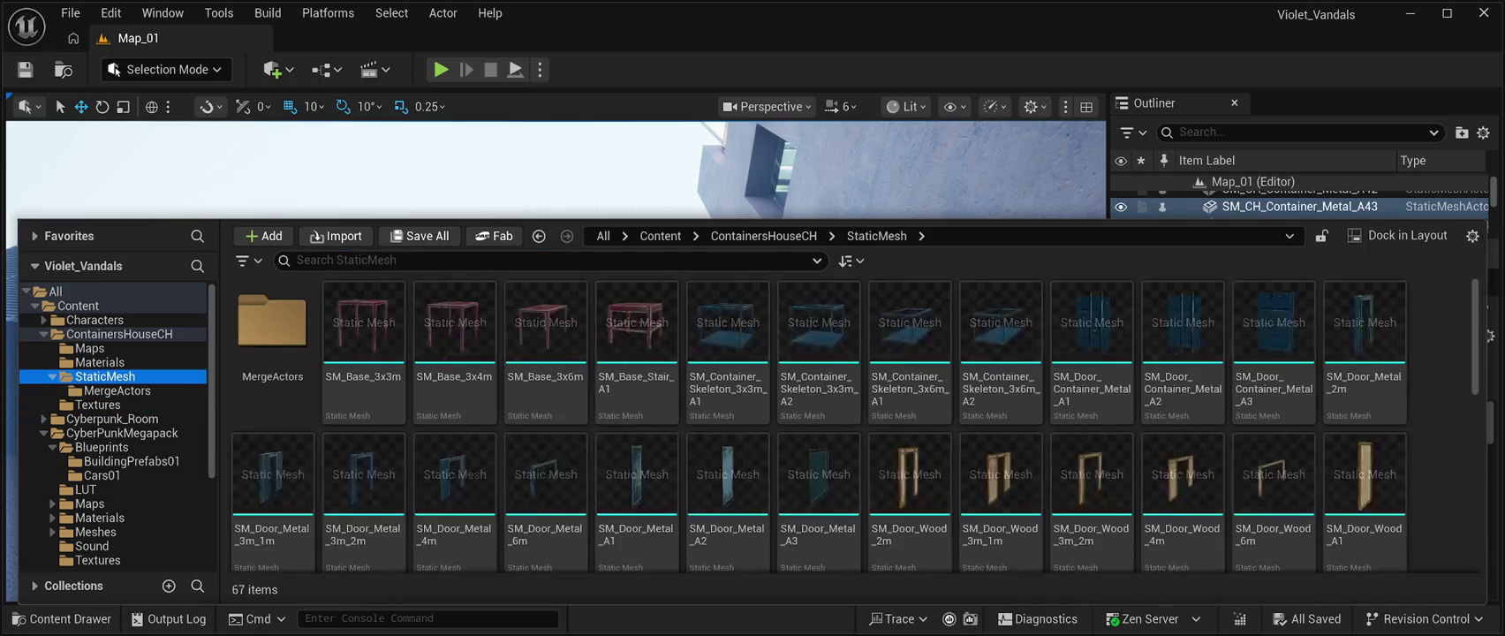
double_click(455, 322)
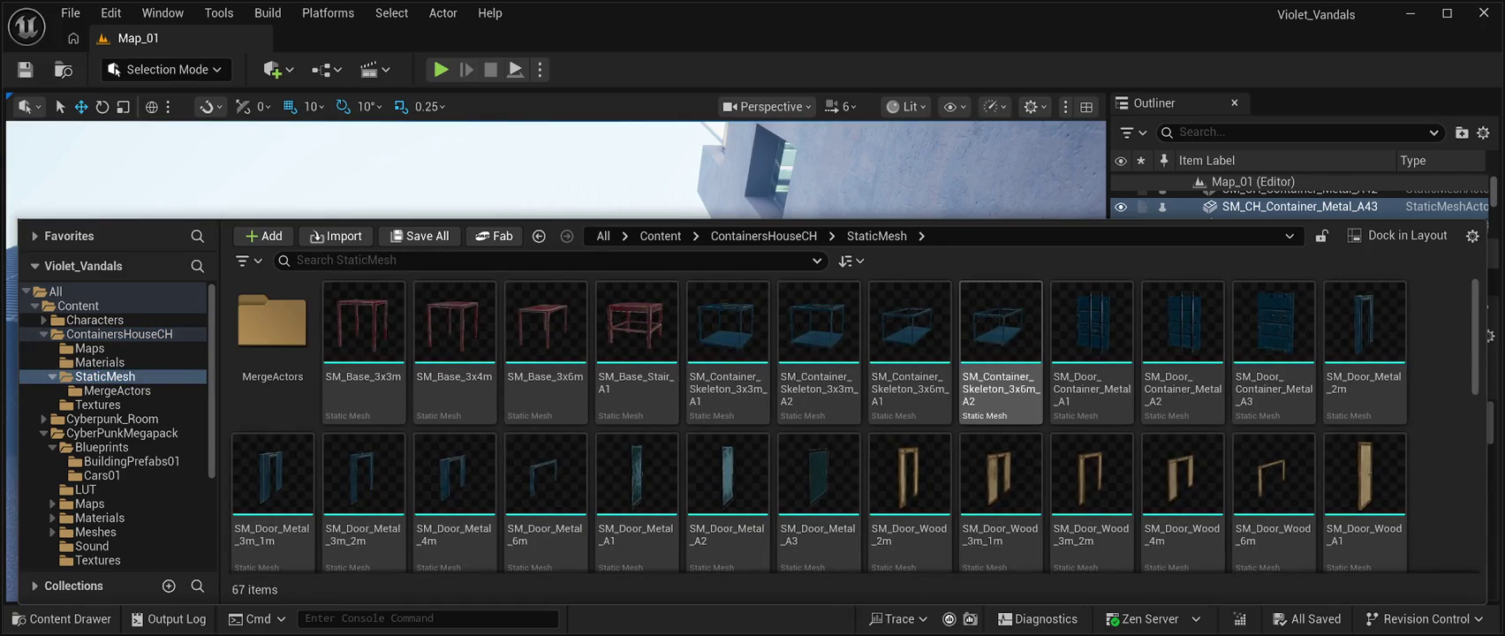
scroll(1001, 495, down, 10)
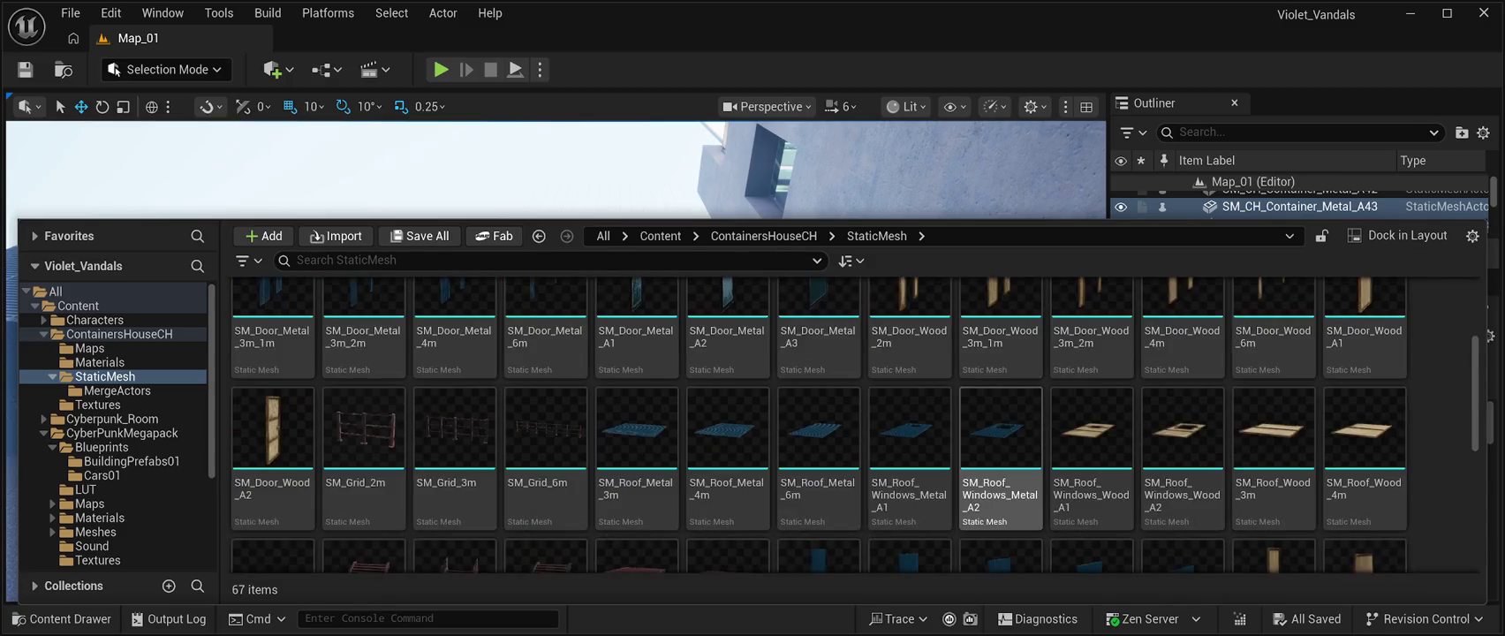
scroll(1001, 516, down, 3)
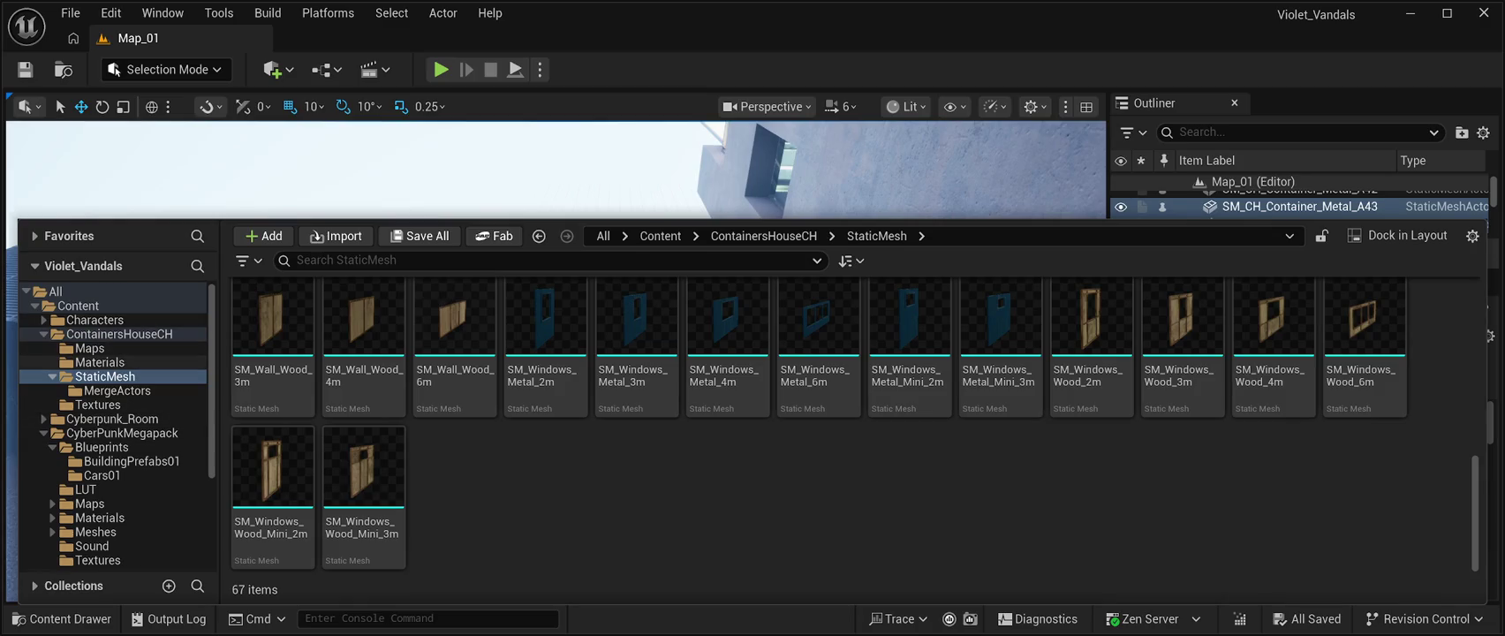
scroll(132, 363, down, 3)
scroll(133, 362, up, 3)
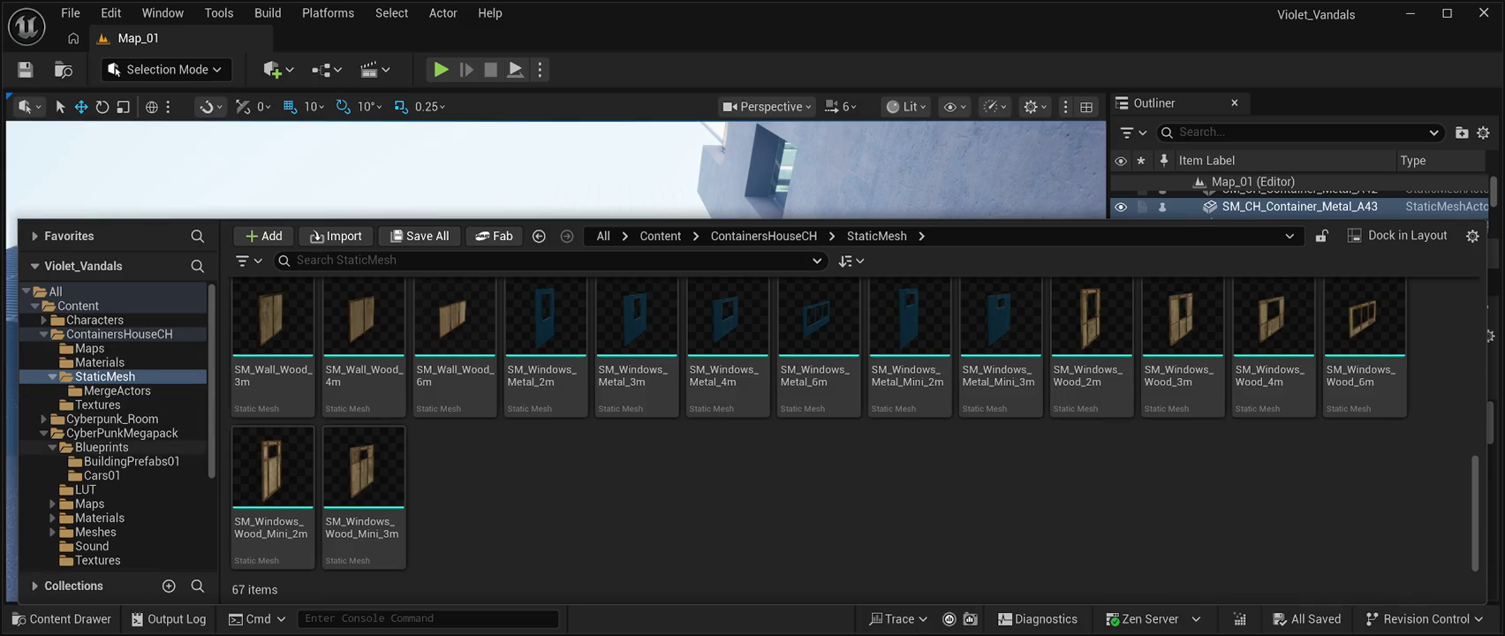
click(122, 433)
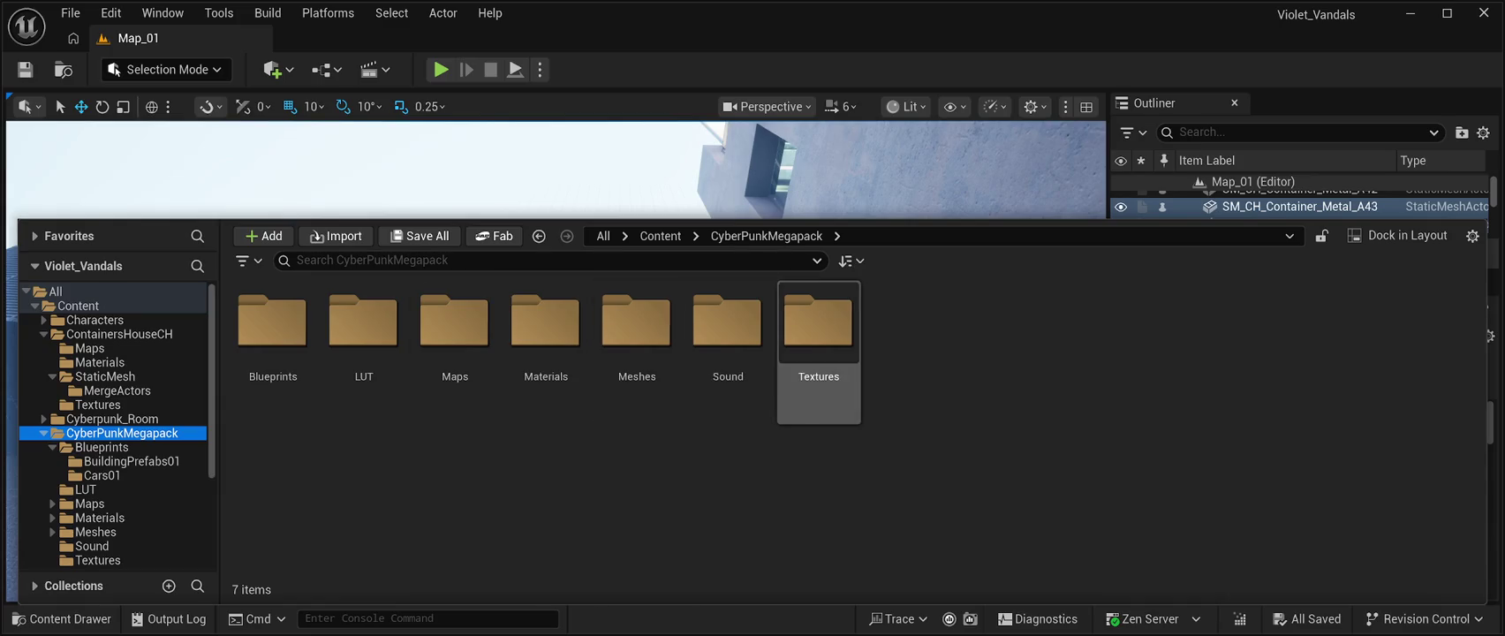
double_click(637, 327)
scroll(637, 353, down, 5)
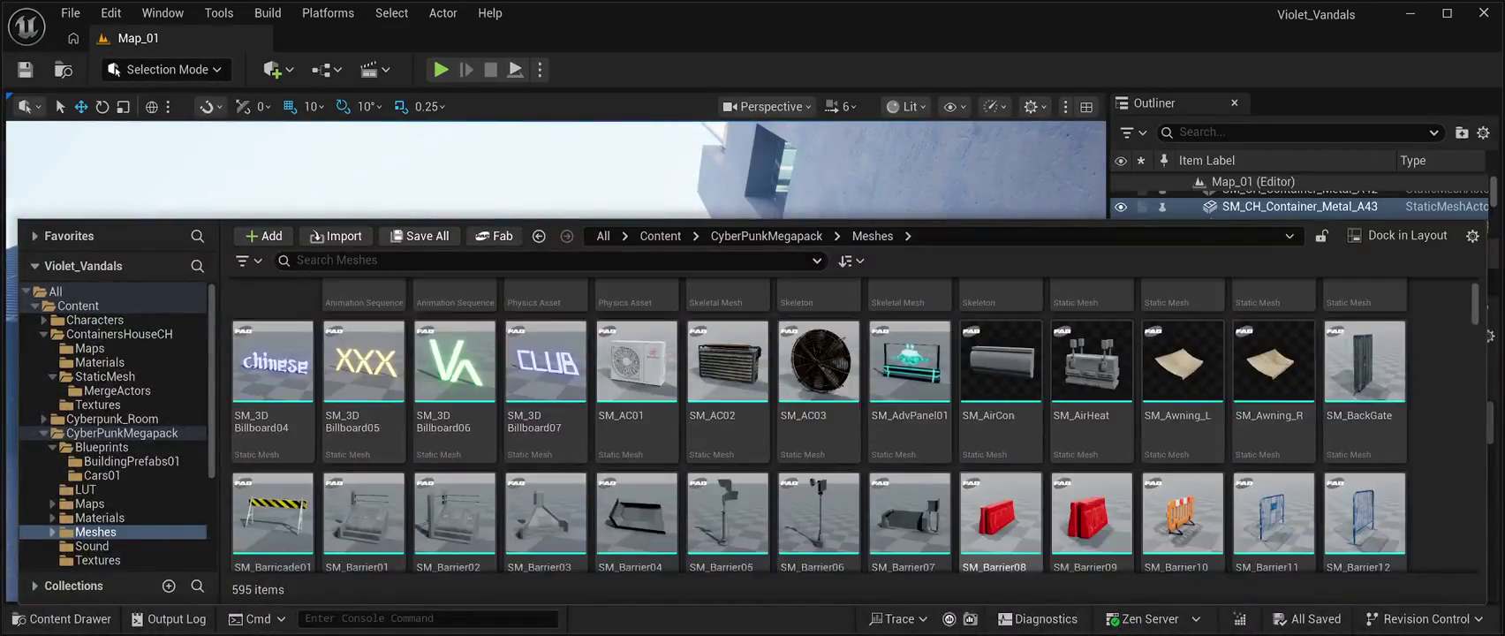
scroll(819, 424, down, 20)
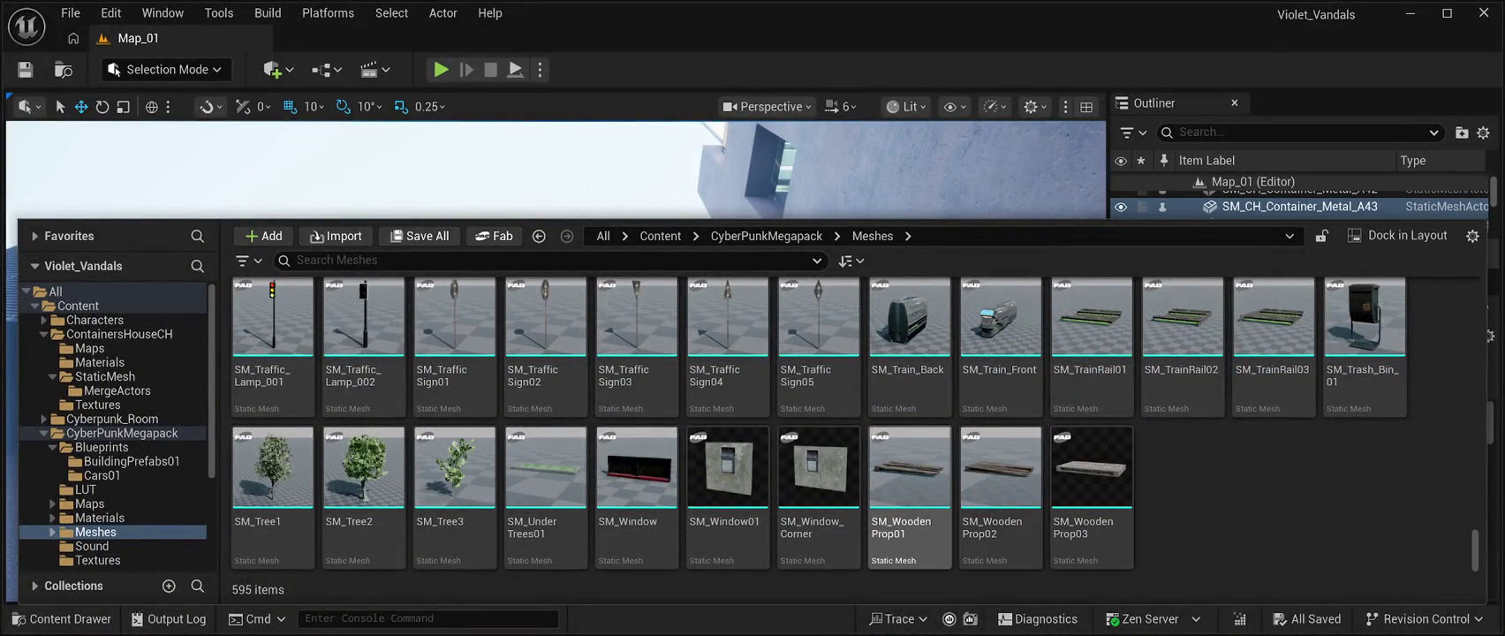
- Place the SM_WoodenProp01 pallet on the alley ground, inspect it, then delete it
click(910, 477)
key(ctrl+space)
drag(769, 459, 654, 533)
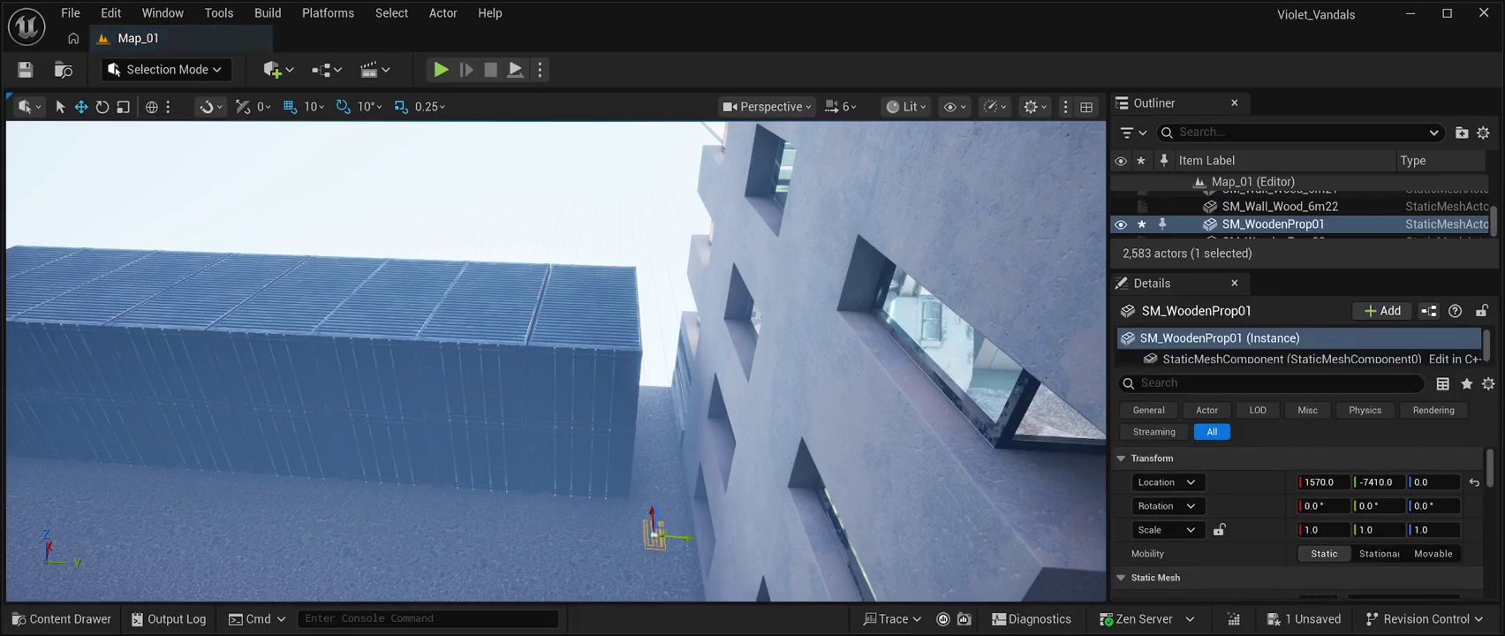
key(f)
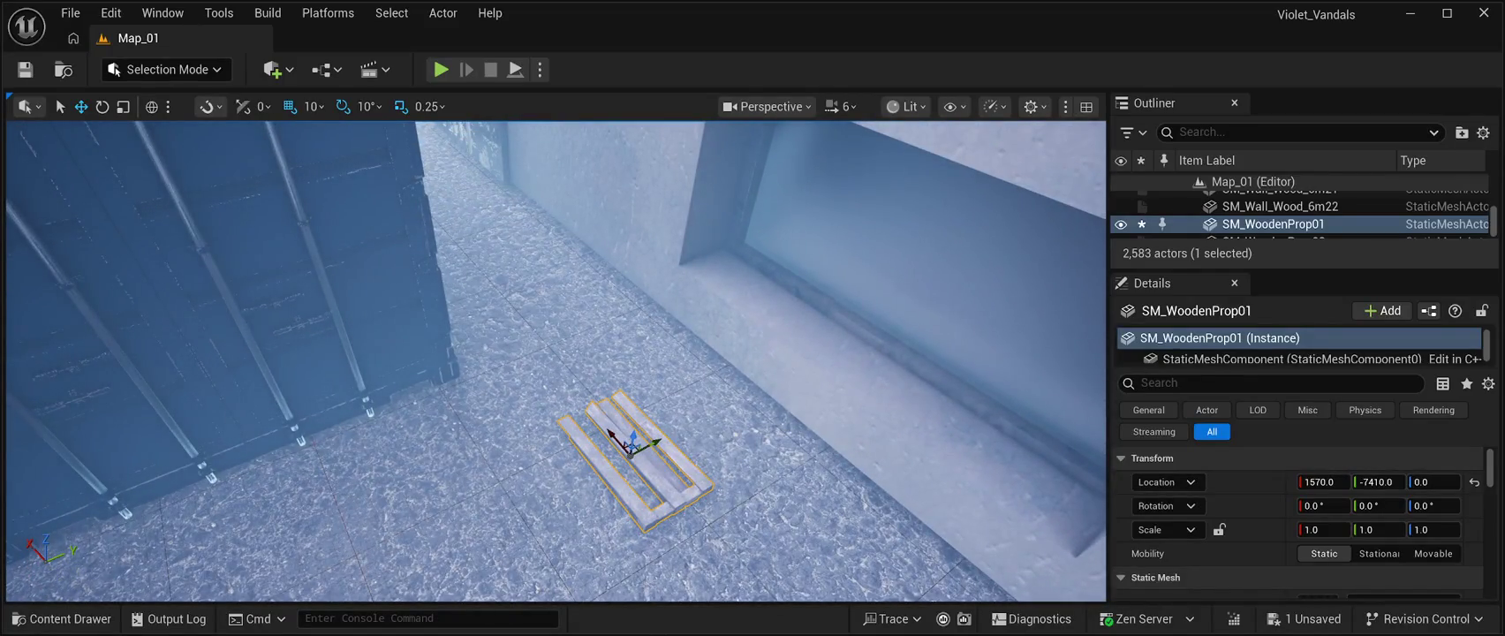
key(Delete)
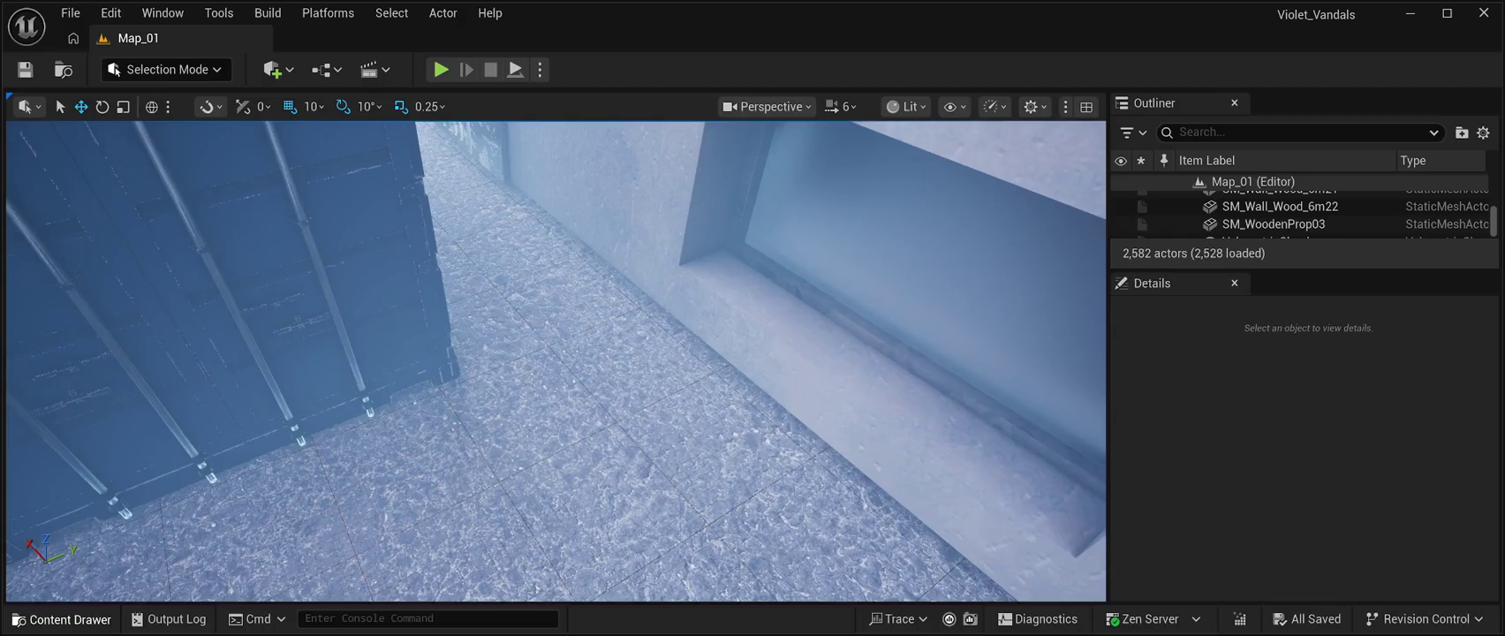
- Reopen the Content Drawer and select the SM_Tall_Wall mesh
key(ctrl+space)
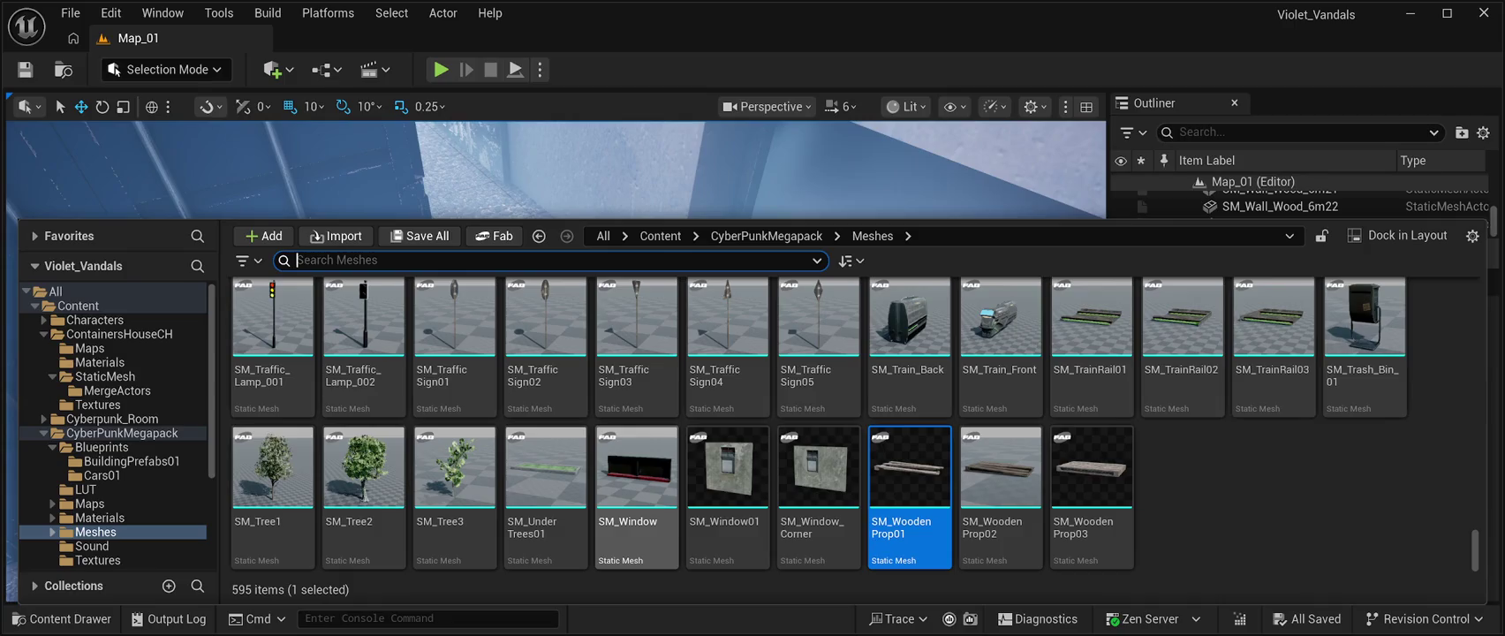
scroll(909, 477, up, 1)
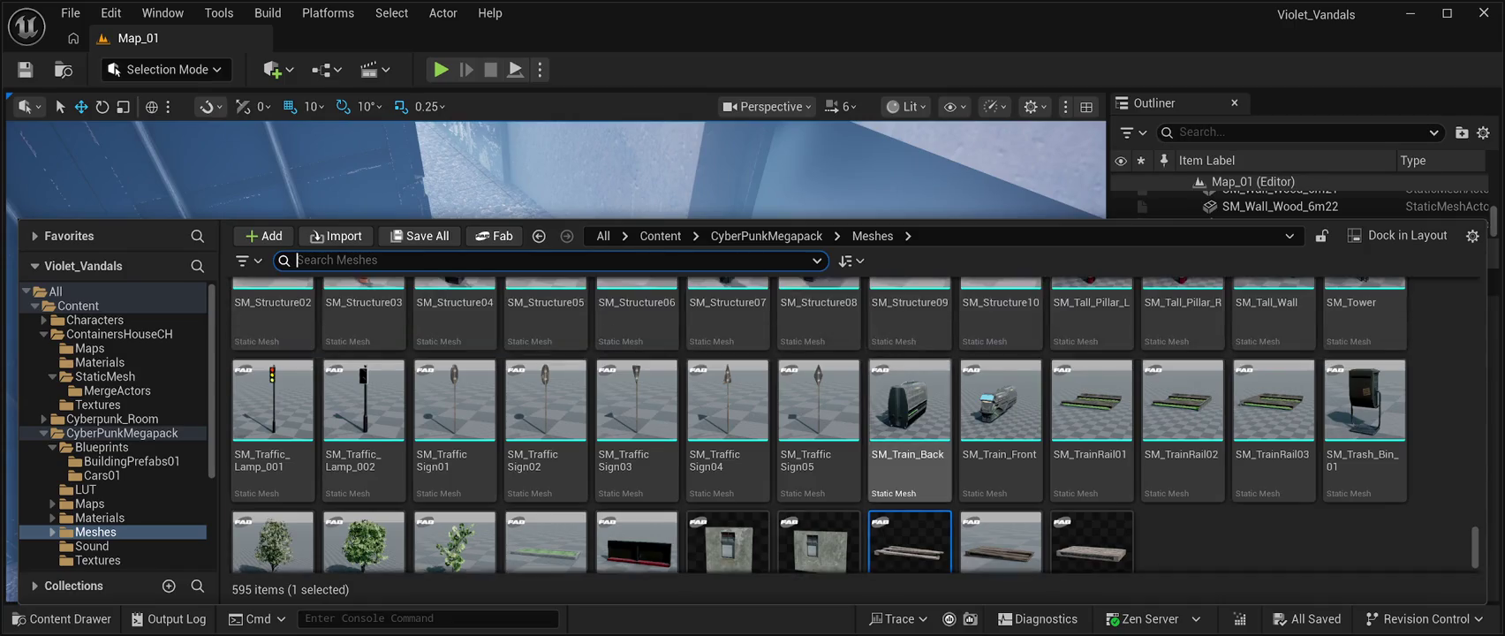
scroll(910, 442, up, 1)
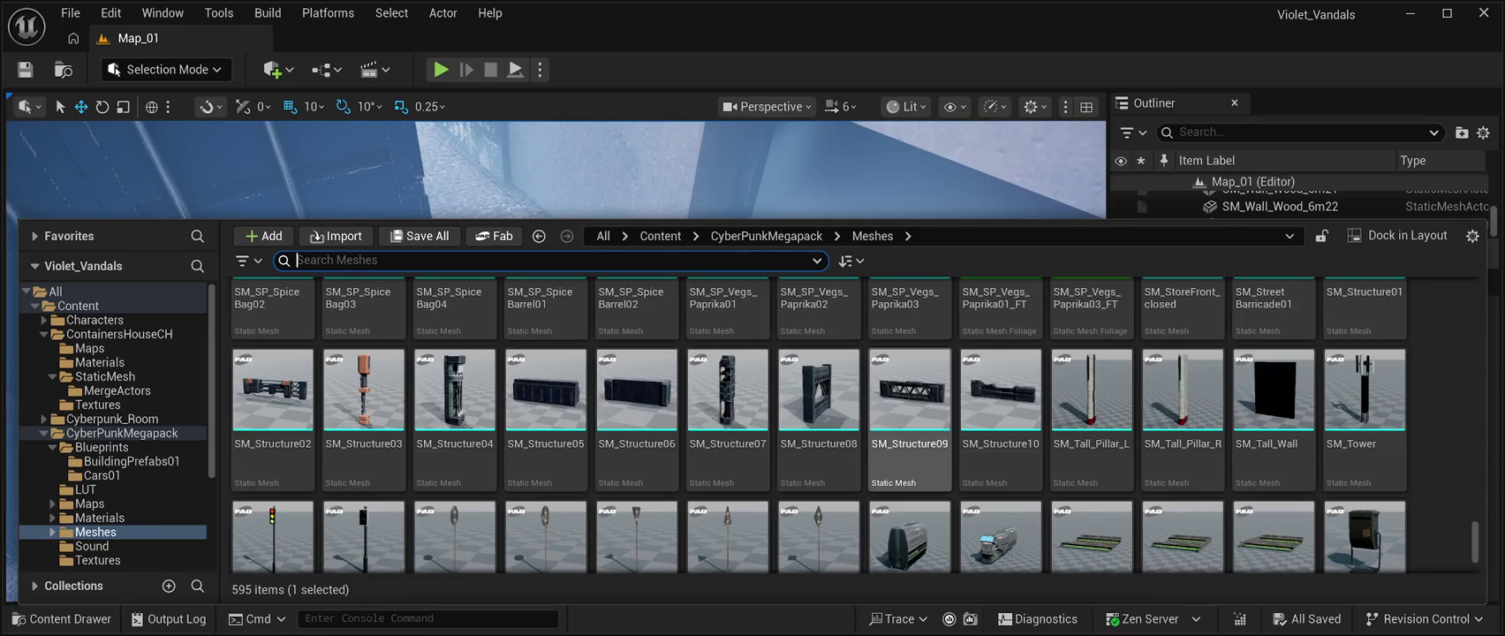
click(1273, 397)
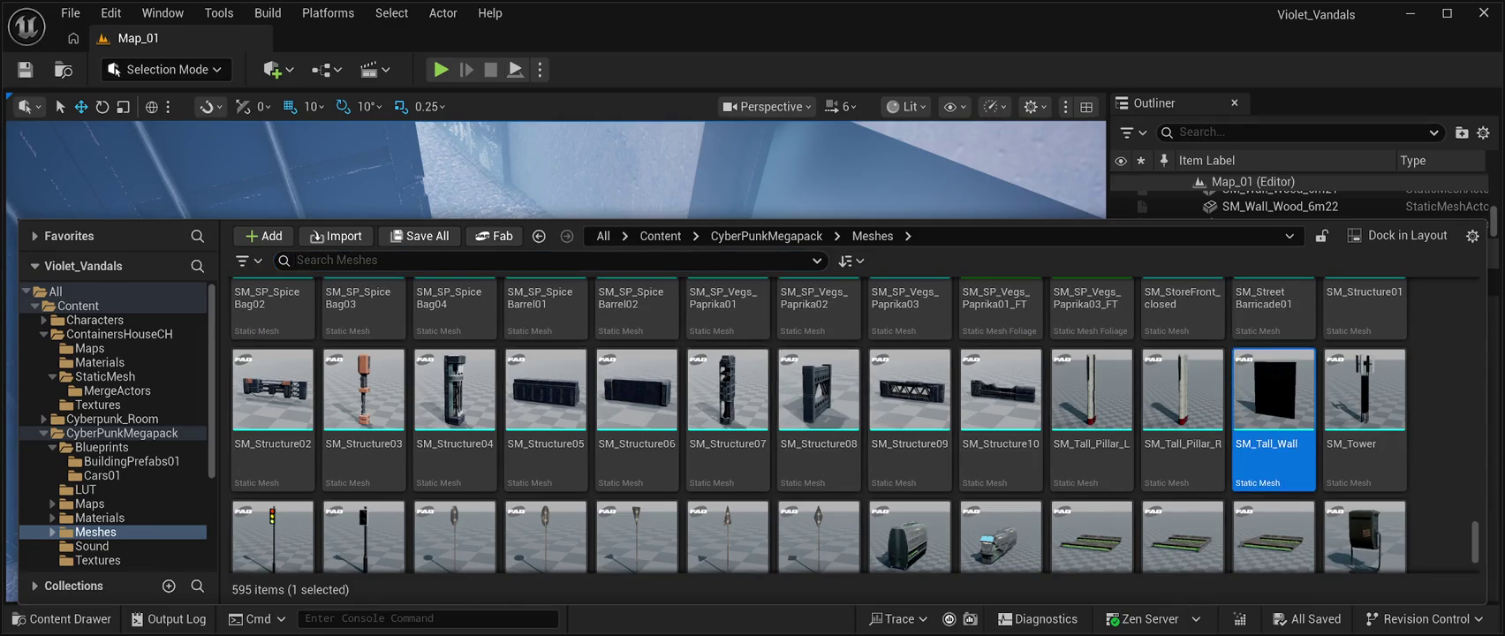
- Place SM_Tall_Wall in the alley and rotate it 90° around Z
mouse_move(1274, 397)
mouse_down()
mouse_move(499, 381)
mouse_move(511, 482)
mouse_move(548, 424)
mouse_up()
scroll(556, 362, up, 3)
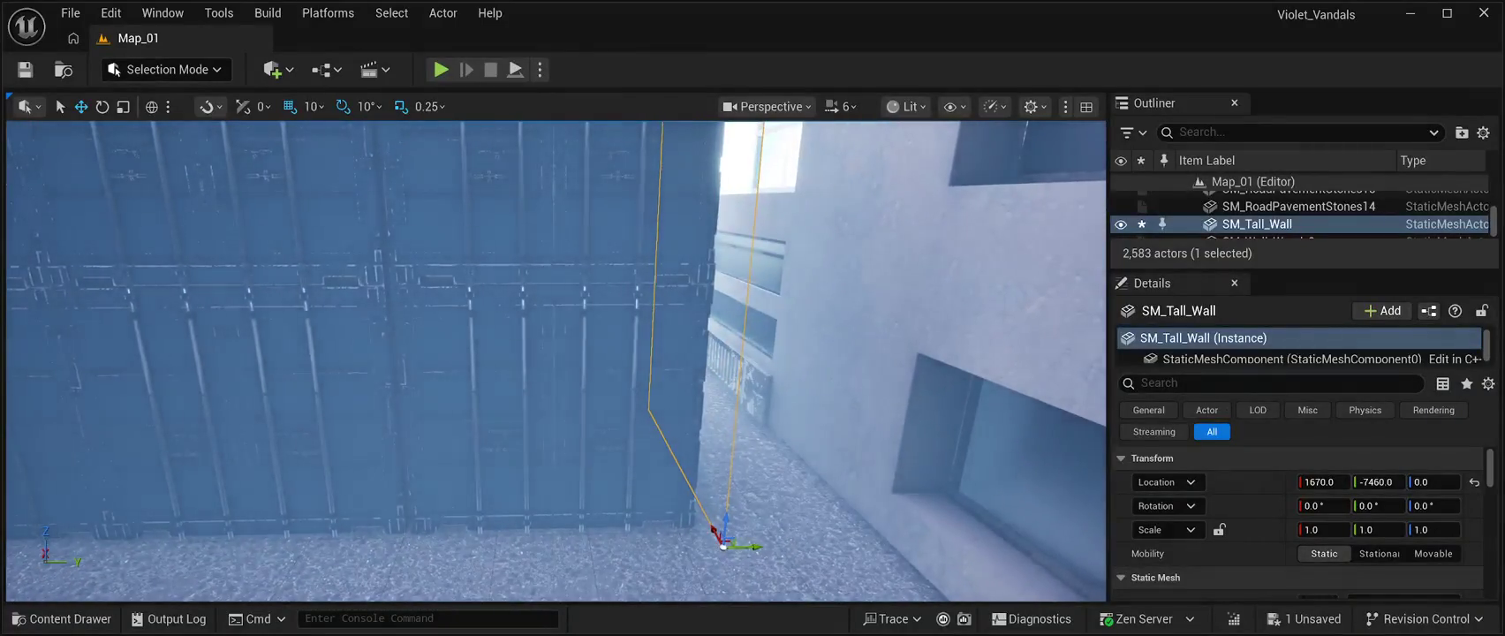
key(e)
mouse_move(707, 573)
mouse_down()
mouse_move(711, 522)
mouse_move(767, 546)
mouse_up()
- Move the wall beside the containers to X 1950, Y -7690
key(w)
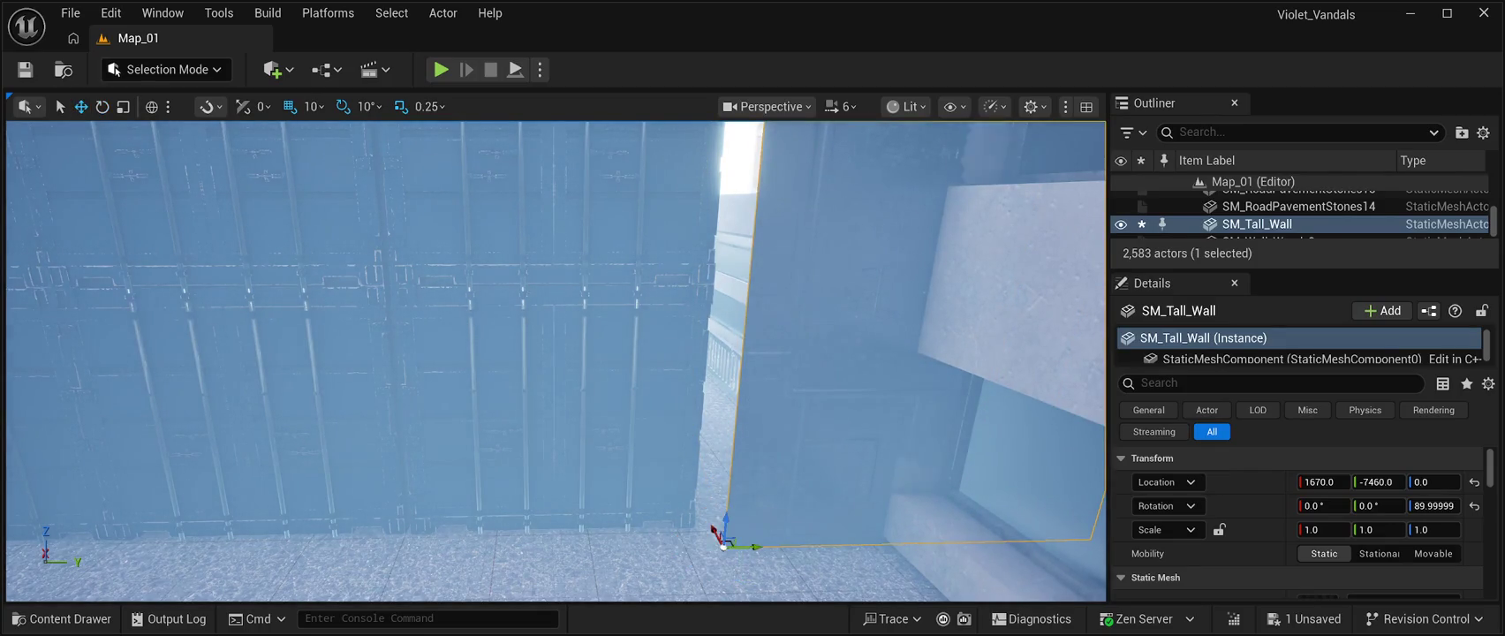
drag(724, 545, 416, 525)
mouse_move(540, 358)
mouse_down()
mouse_move(413, 336)
mouse_move(499, 318)
mouse_move(459, 331)
mouse_move(504, 340)
mouse_up()
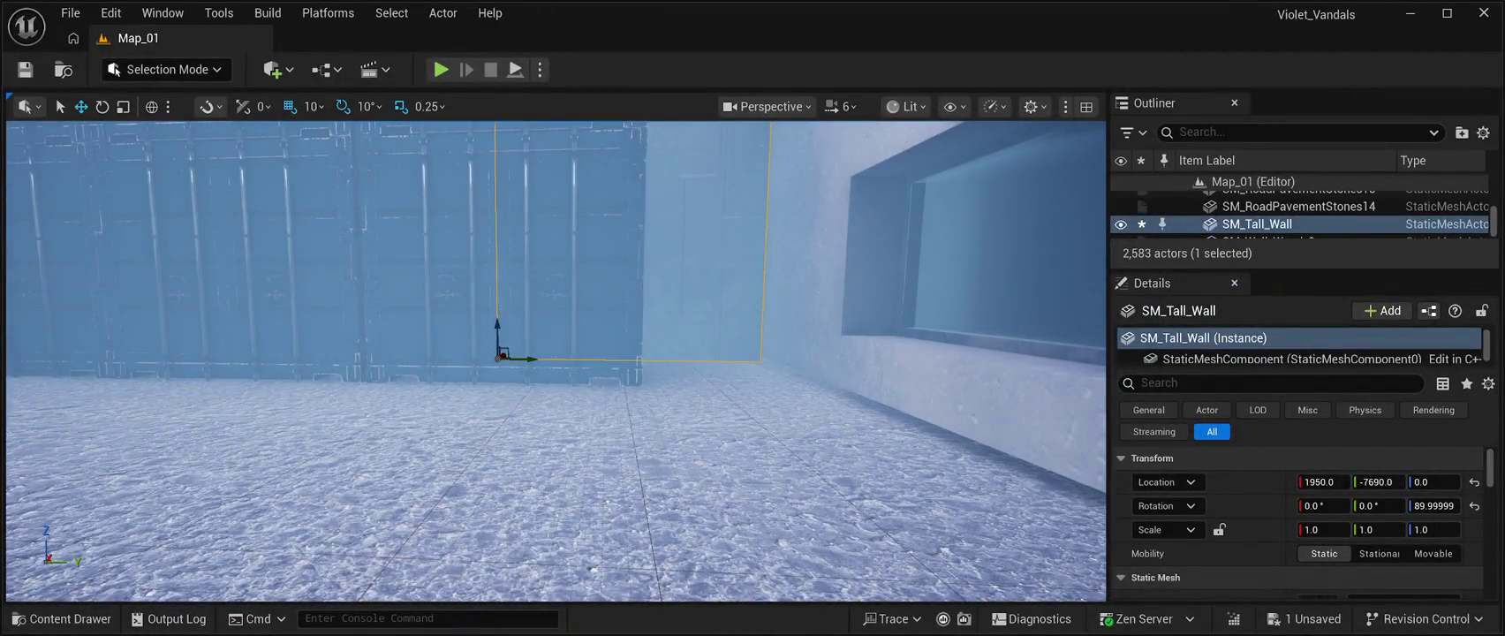
- Look down the alley, save Map_01 and start a Play In Editor session
click(477, 336)
drag(477, 335, 446, 345)
key(ctrl+s)
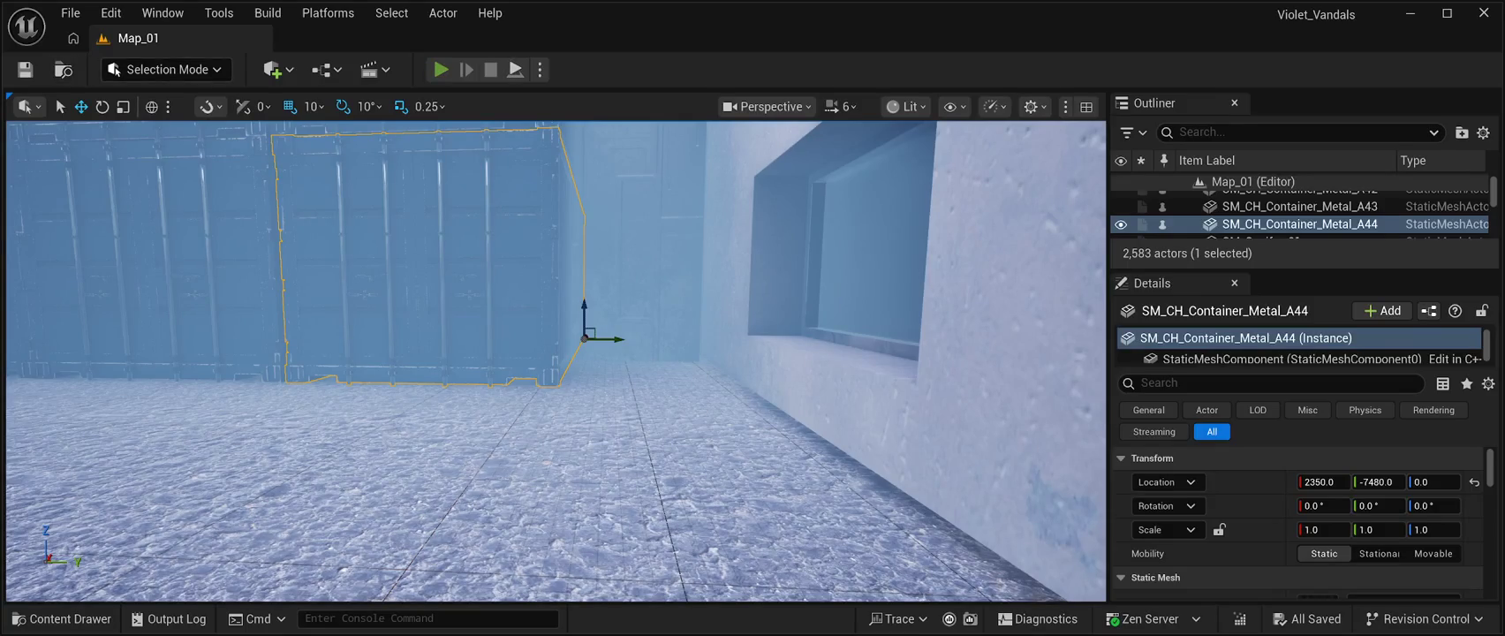
key(alt+p)
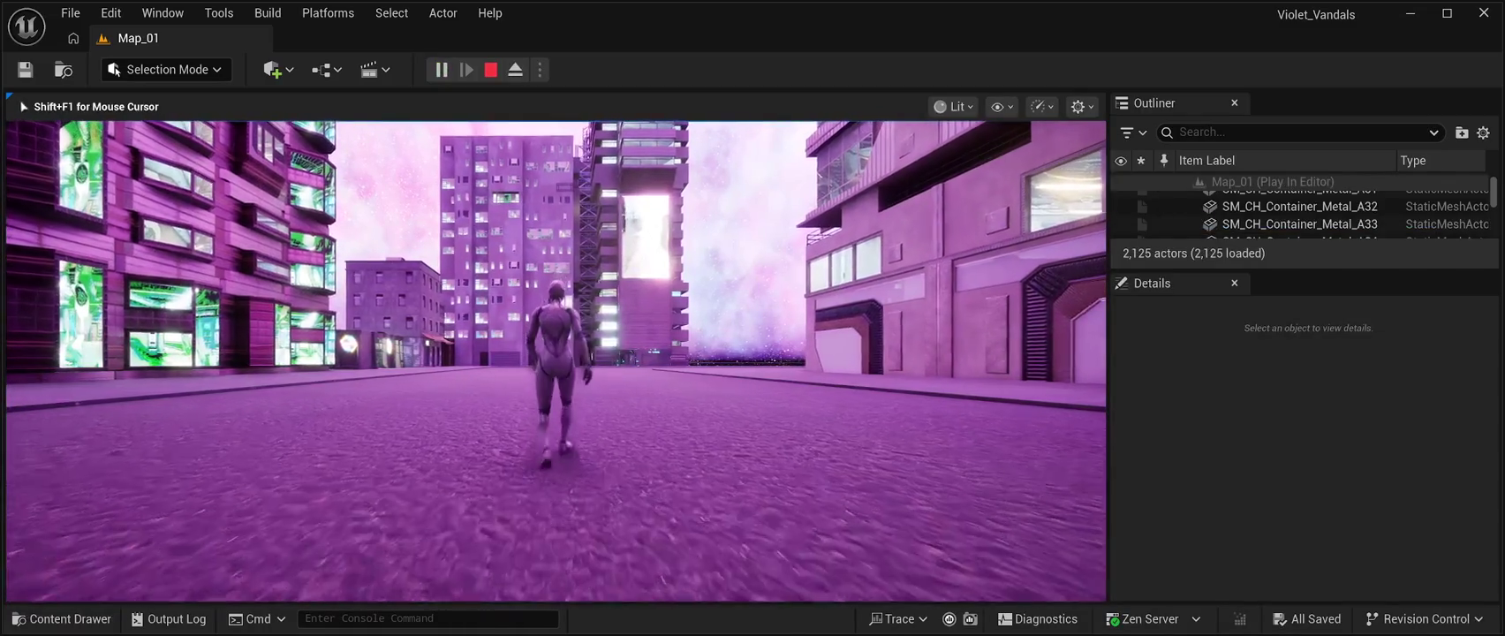
- Run the character forward down the neon street, then stop the playtest with Esc
key(w)
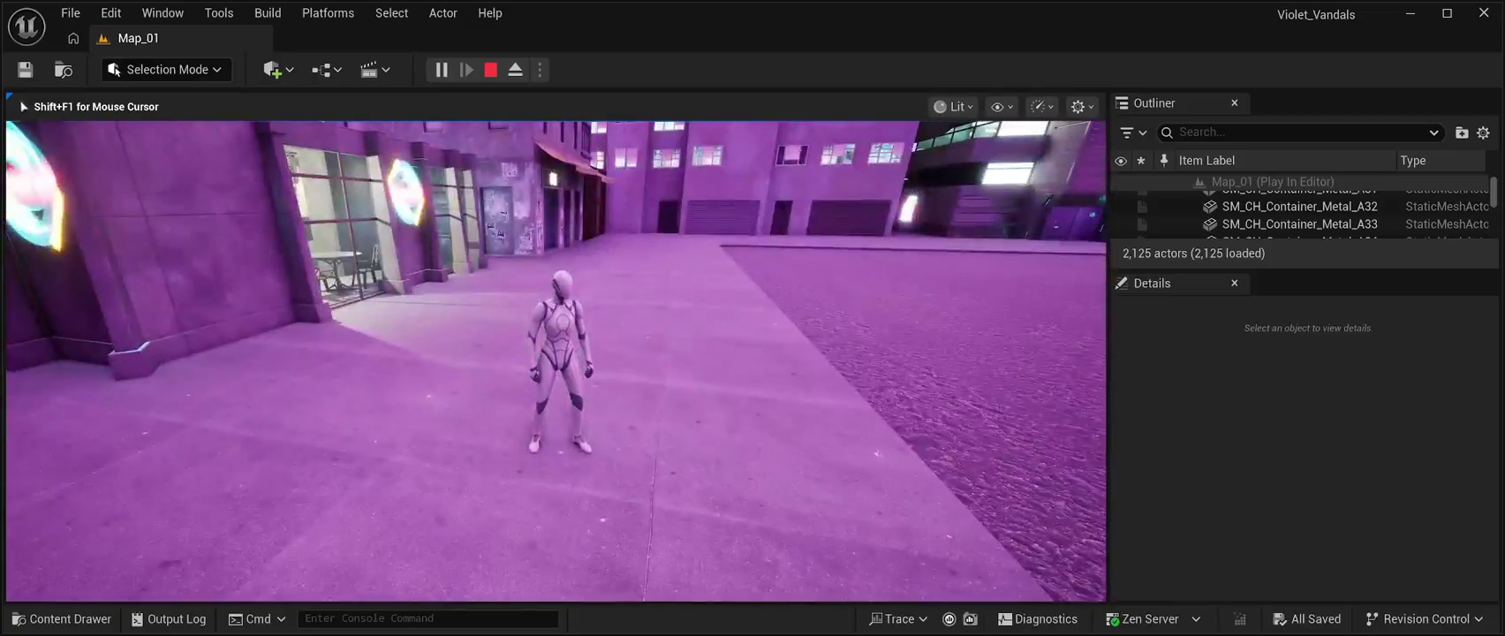
key(Escape)
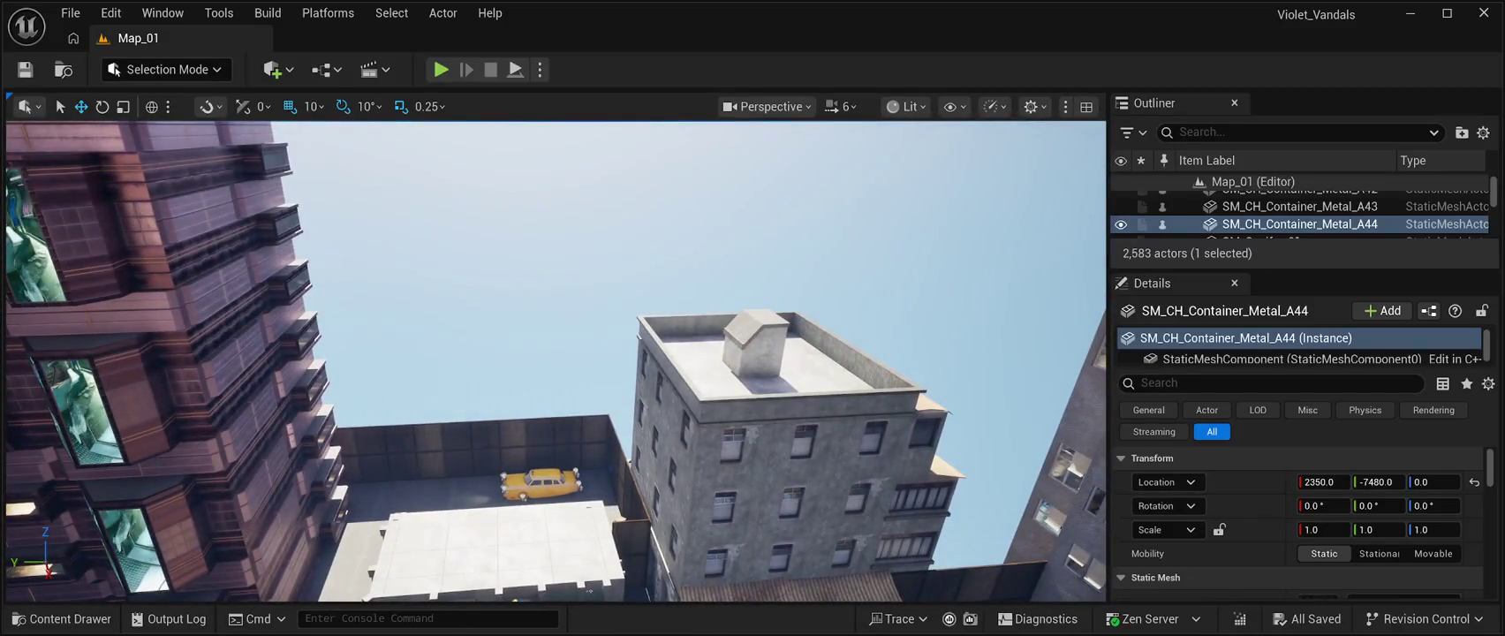
- Open CyberPunkMegapack > Blueprints > BuildingPrefabs01 in the Content Drawer and scroll down
key(ctrl+space)
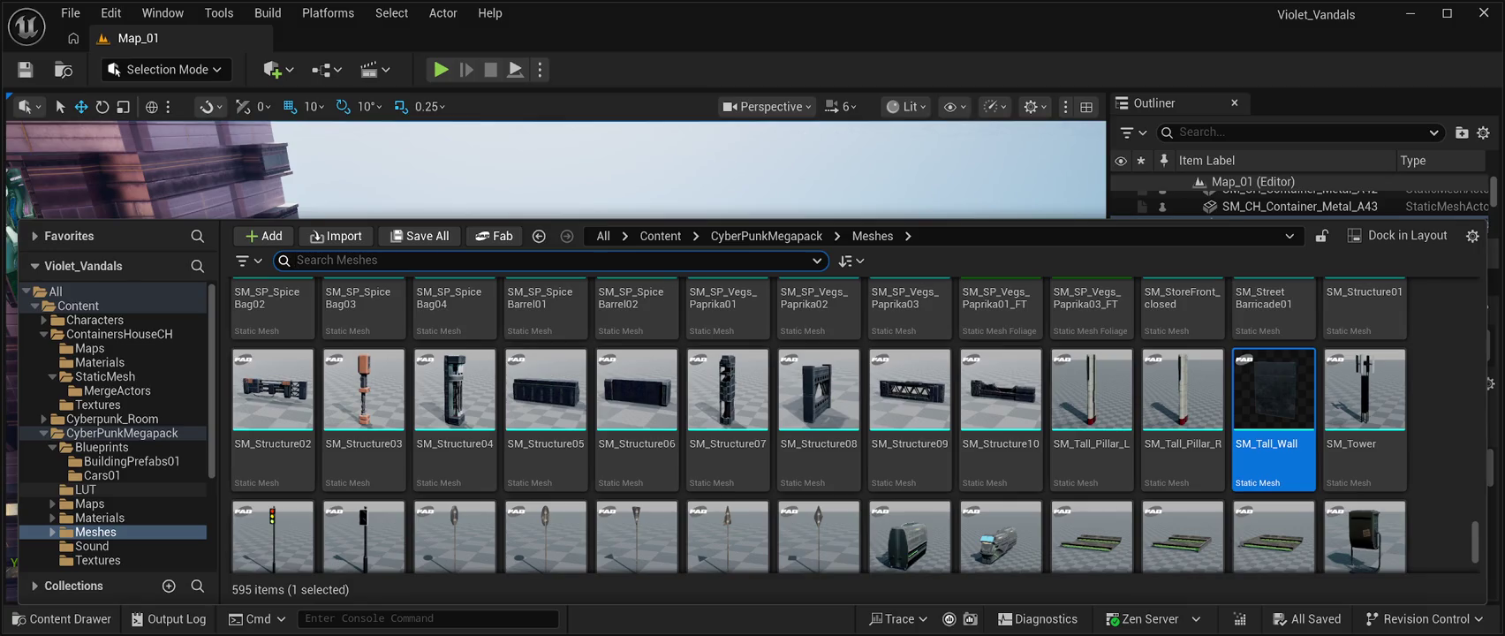
click(102, 447)
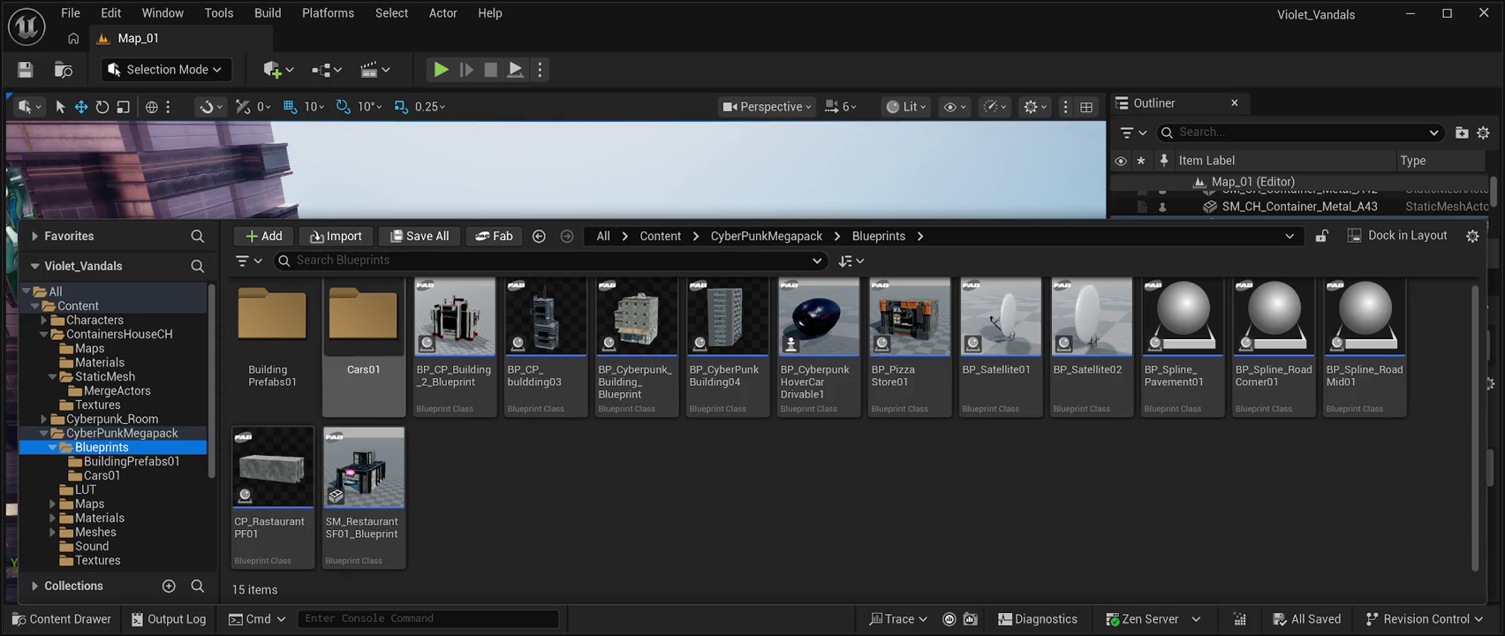
double_click(272, 336)
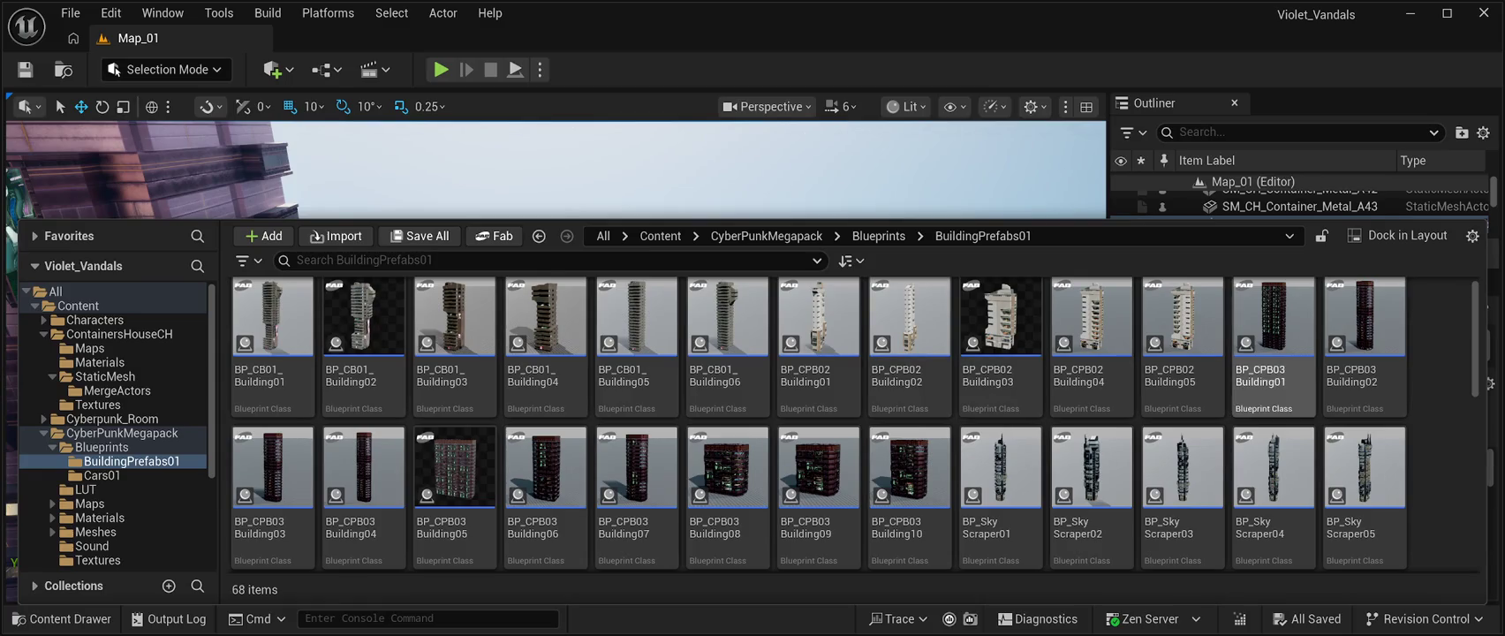
scroll(636, 442, down, 1)
scroll(636, 442, down, 3)
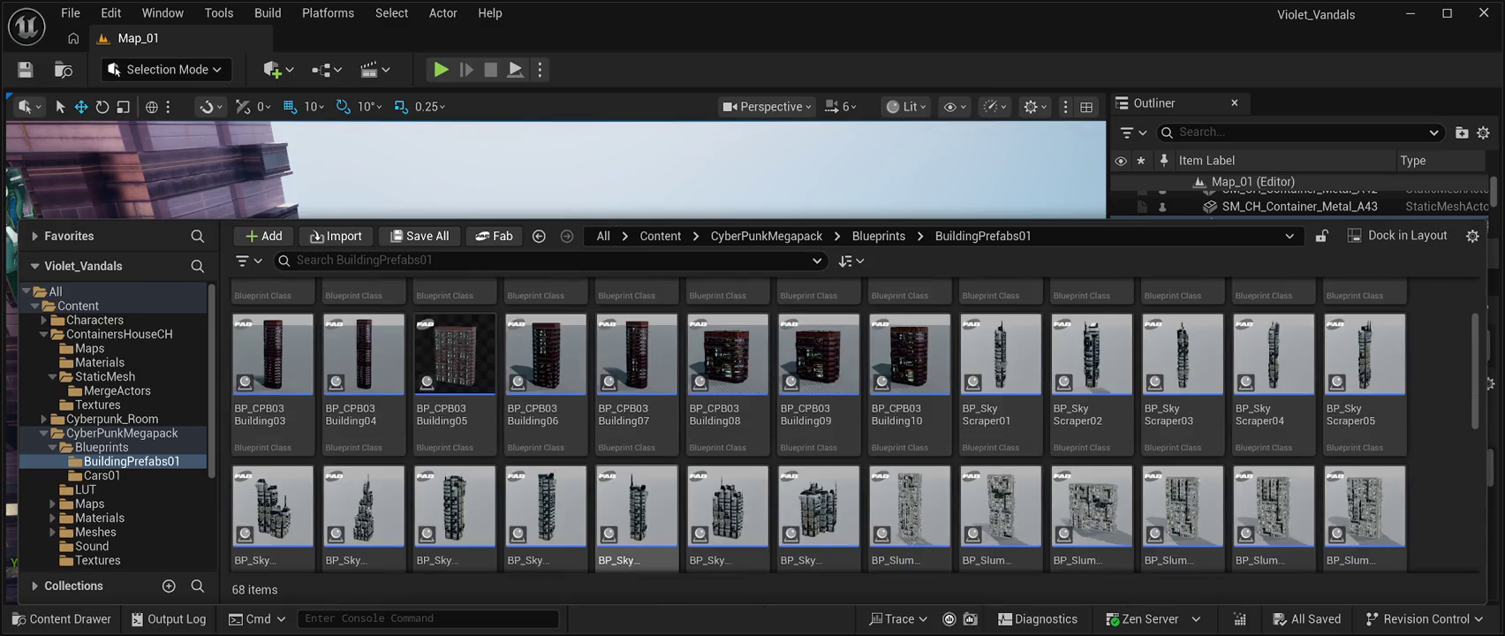
scroll(819, 460, down, 2)
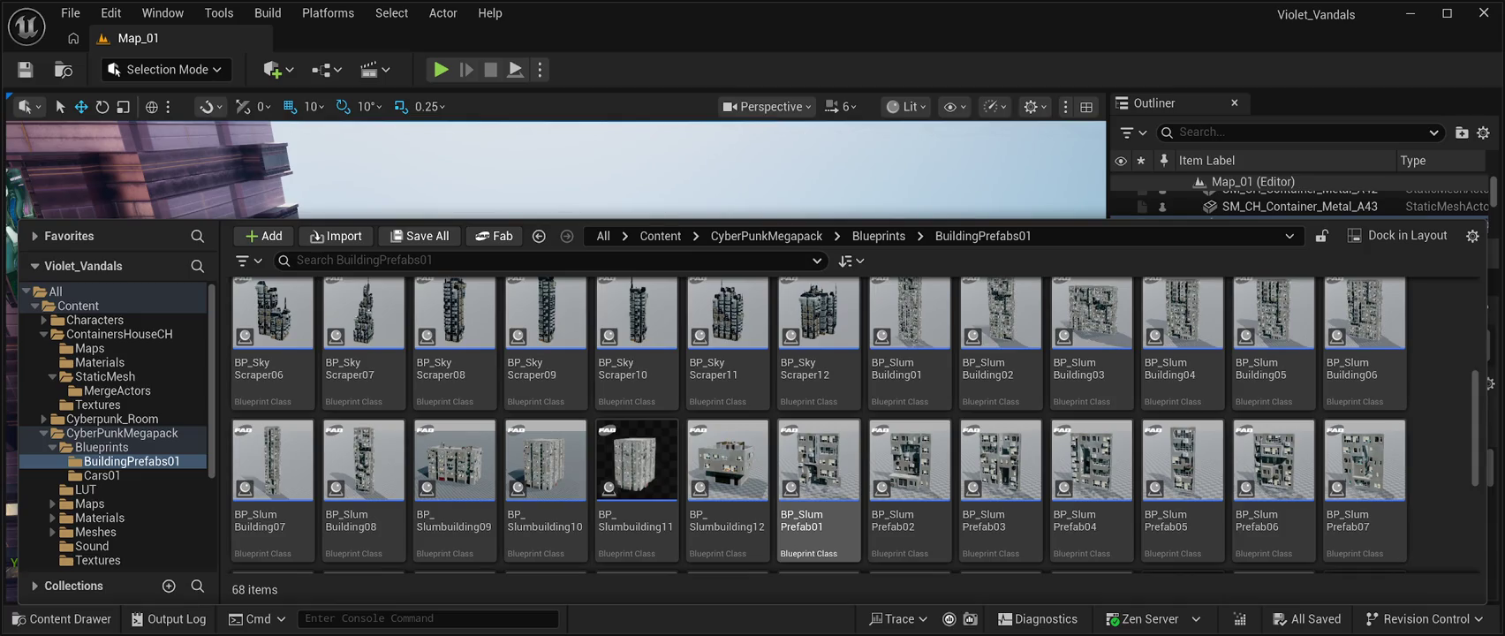
- Browse the slum blueprints from BP_Slum Prefab02 through BP_Slumbuilding12 to BP_Slum Building06
click(909, 491)
key(Down)
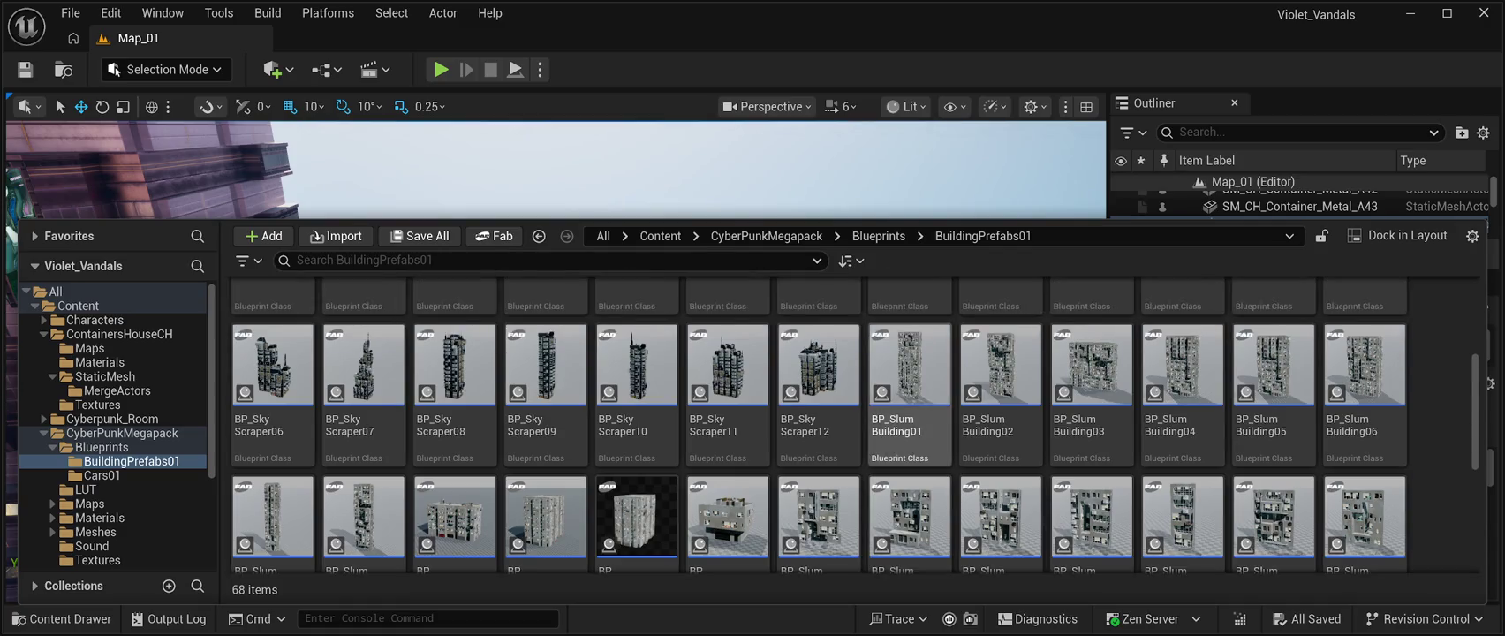
key(Up)
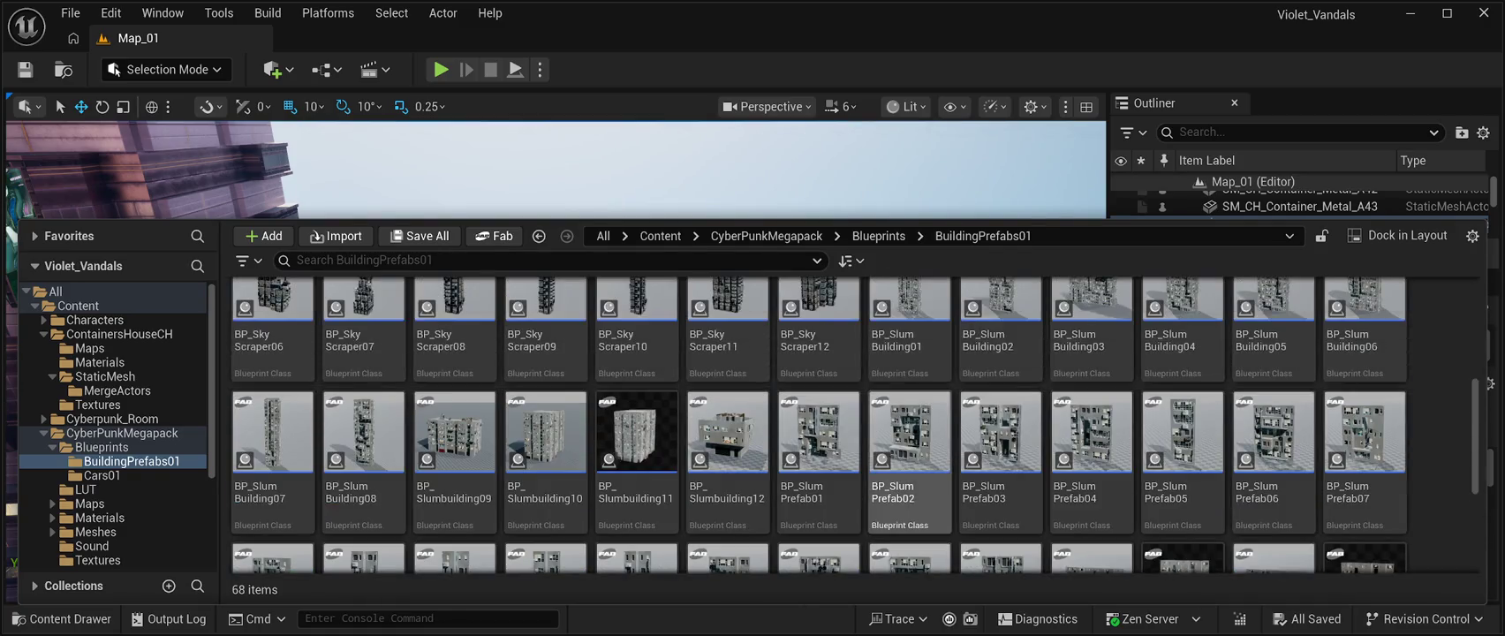
key(Left)
key(Left)
key(Right)
key(Left)
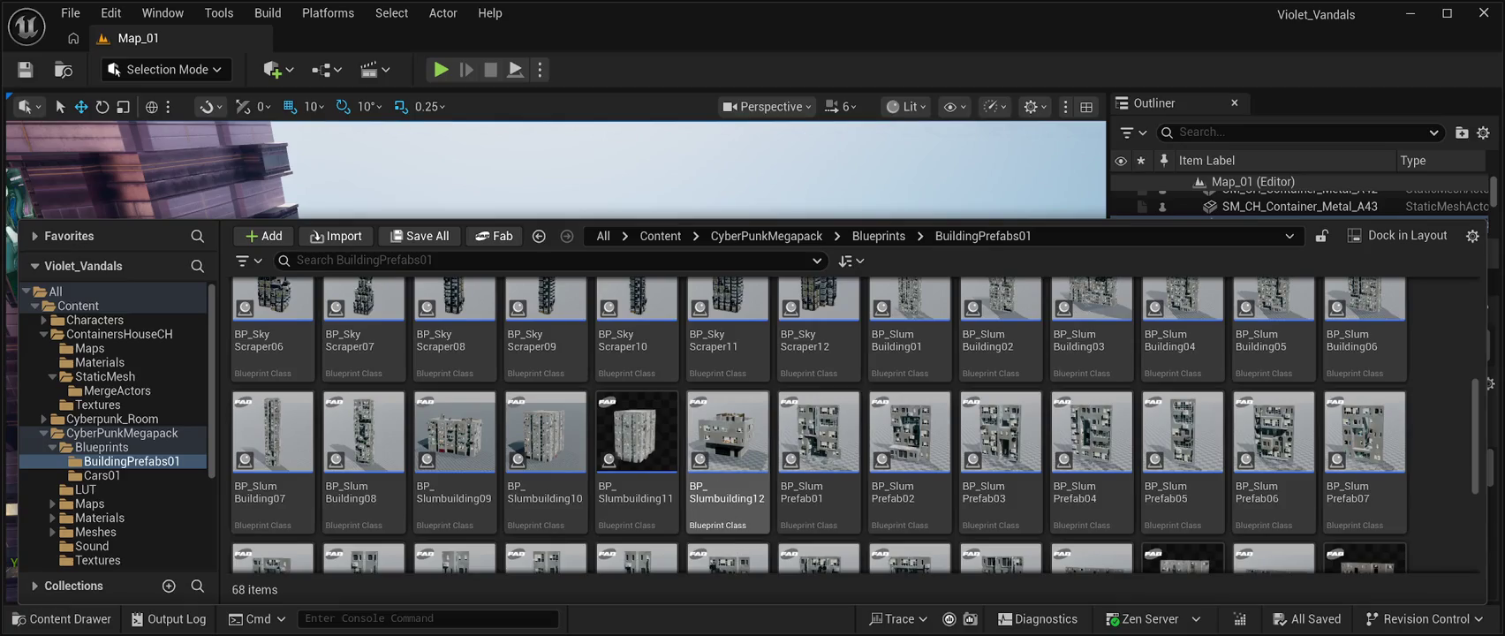
key(Left)
key(Right)
key(Right)
key(Right)
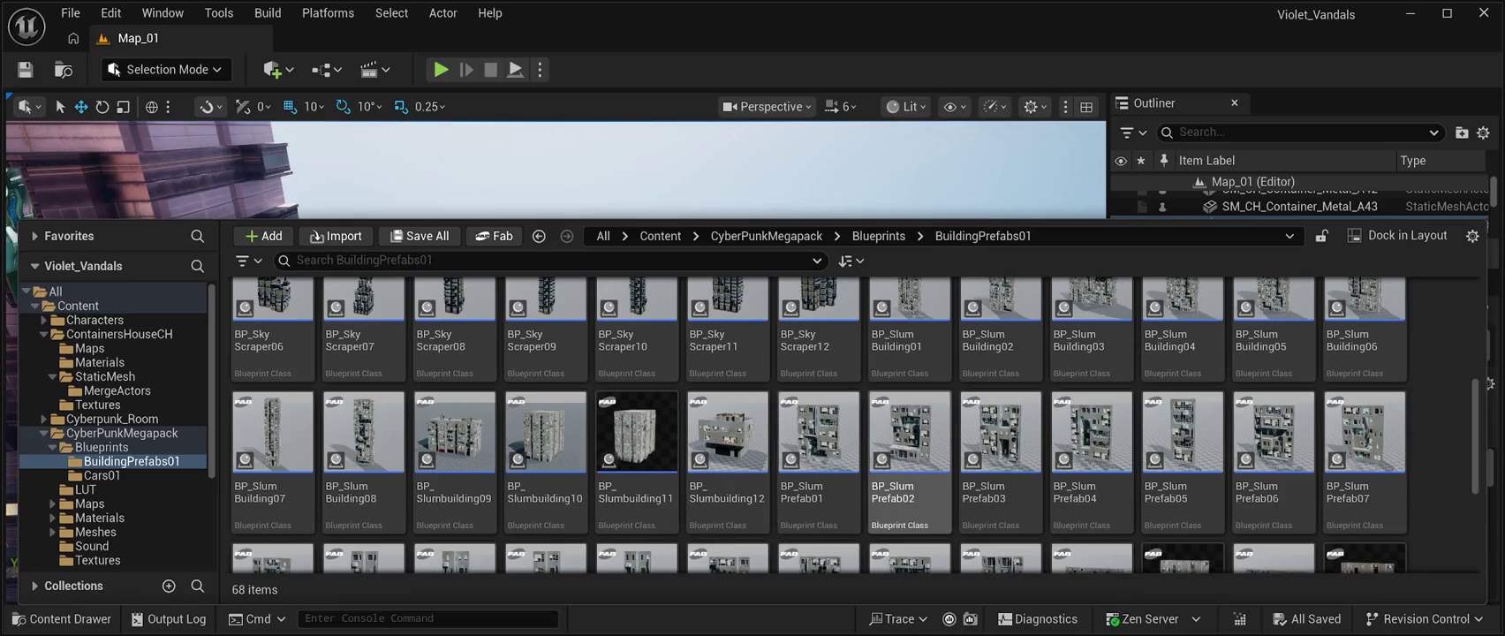
key(Right)
key(Right)
key(Up)
key(Right)
key(Right)
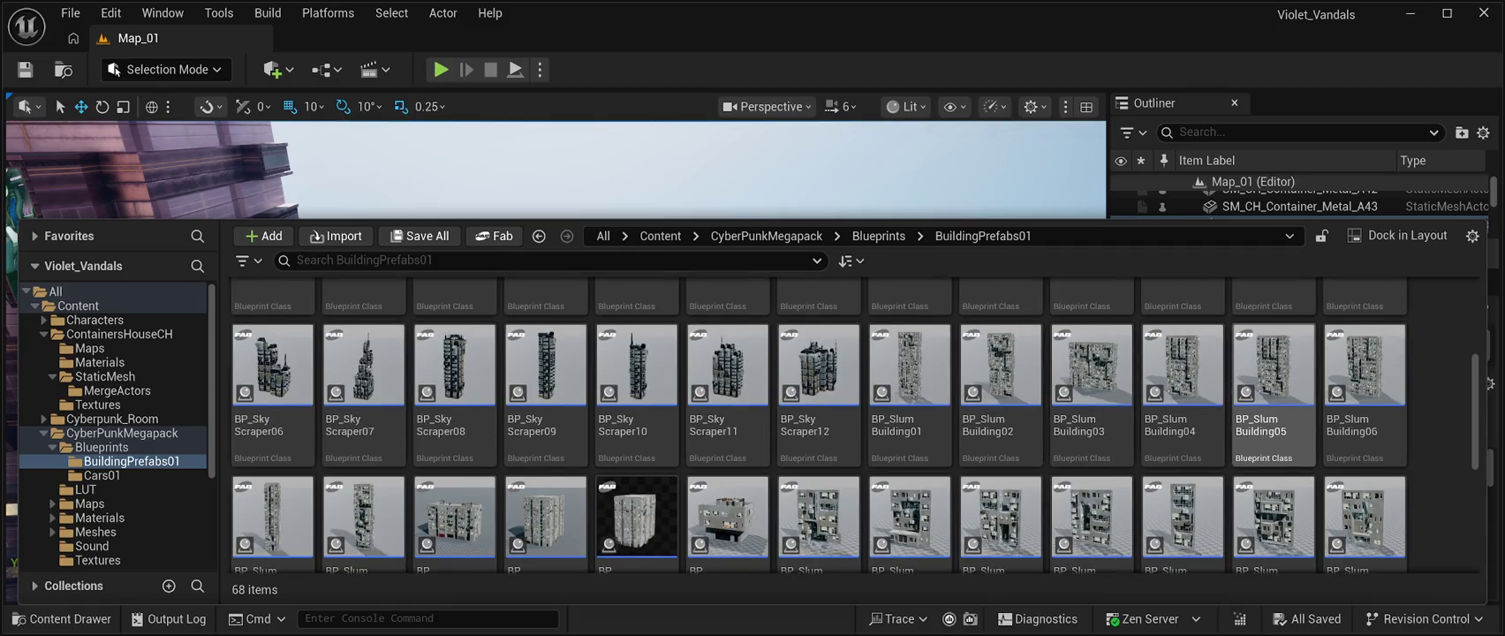
key(Right)
- Scroll through the remaining prefabs and select BP_Slumbuilding09
scroll(855, 424, down, 1)
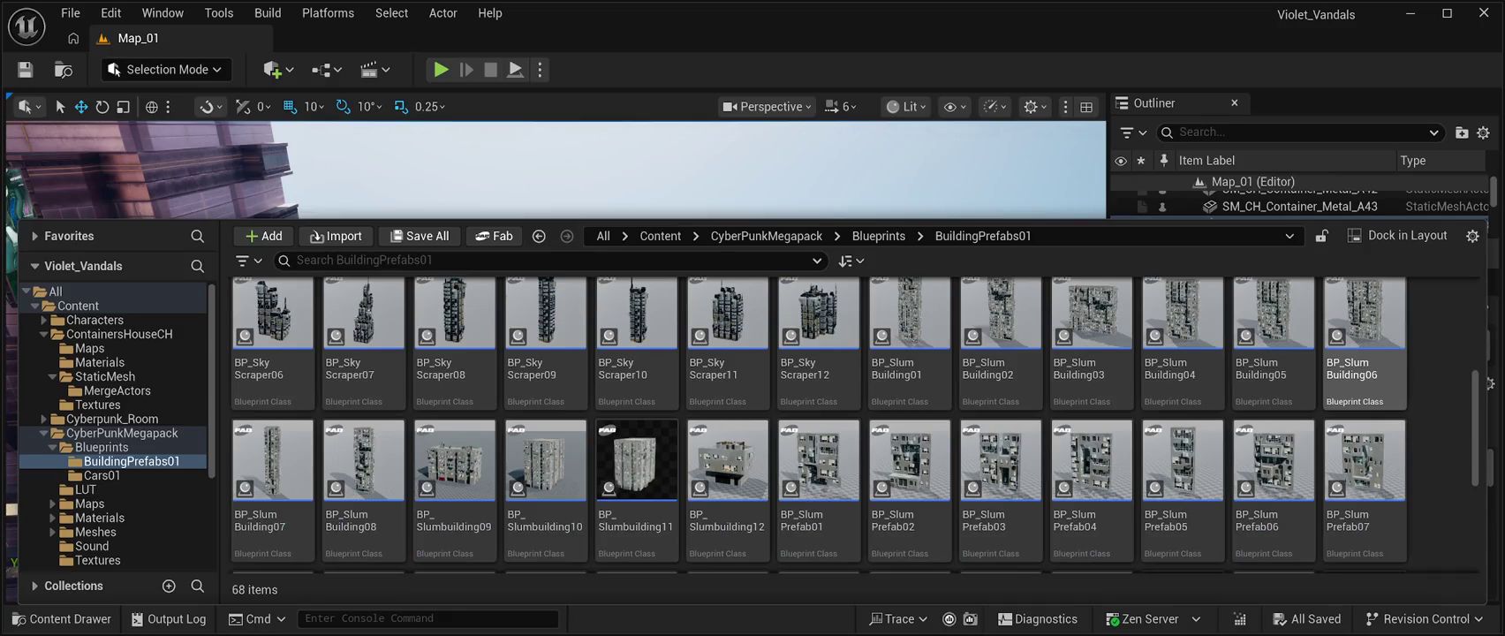
scroll(856, 425, up, 3)
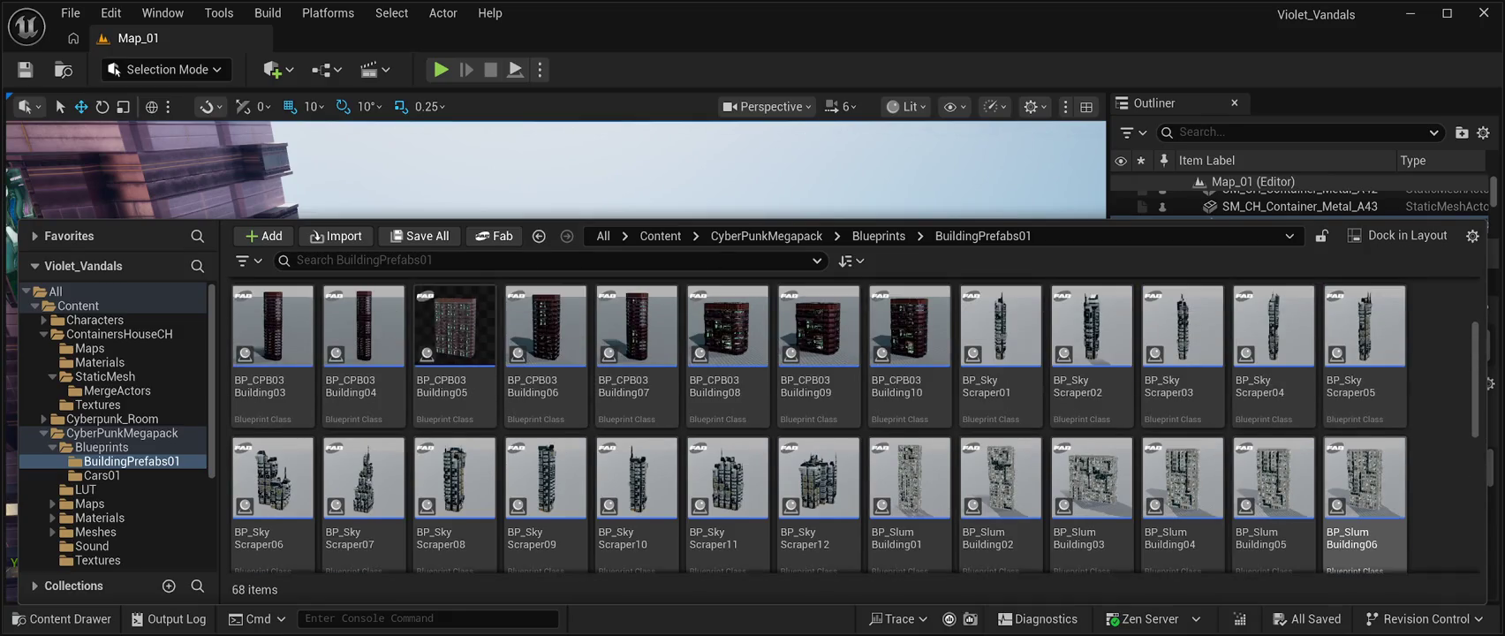
scroll(853, 425, down, 1)
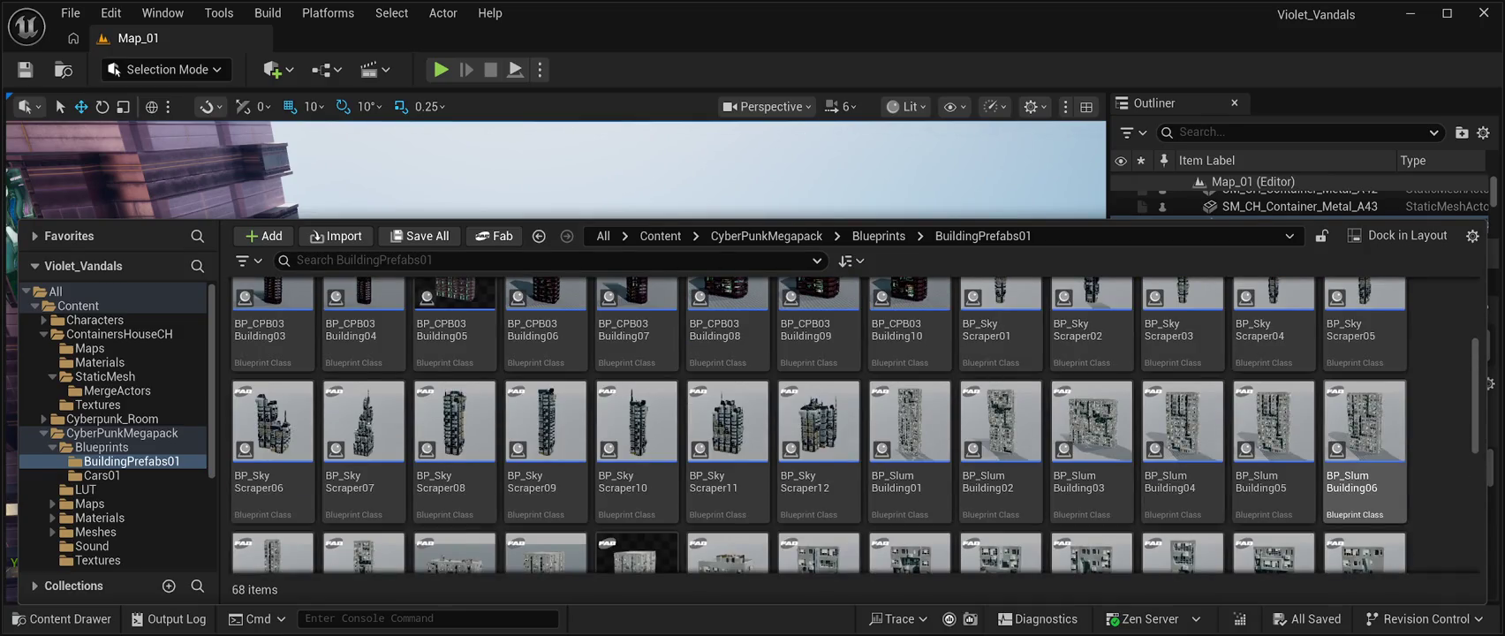
scroll(910, 380, up, 4)
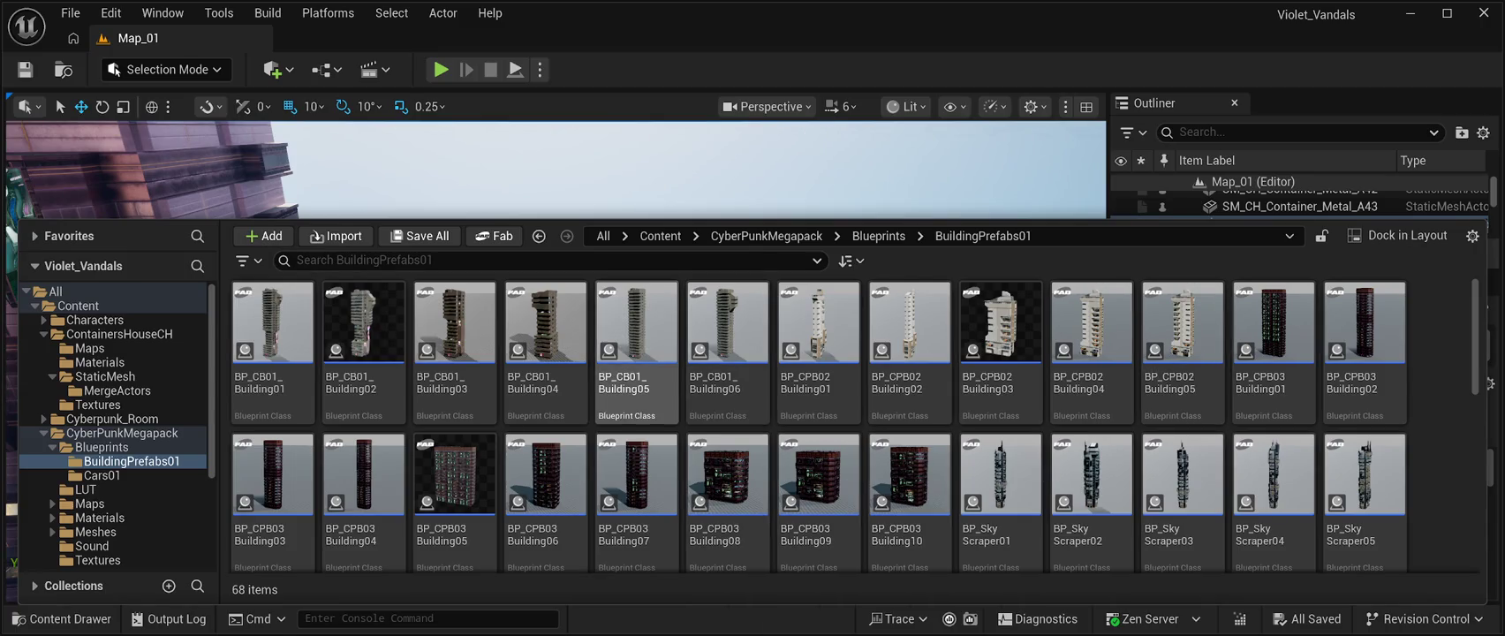
scroll(636, 388, down, 1)
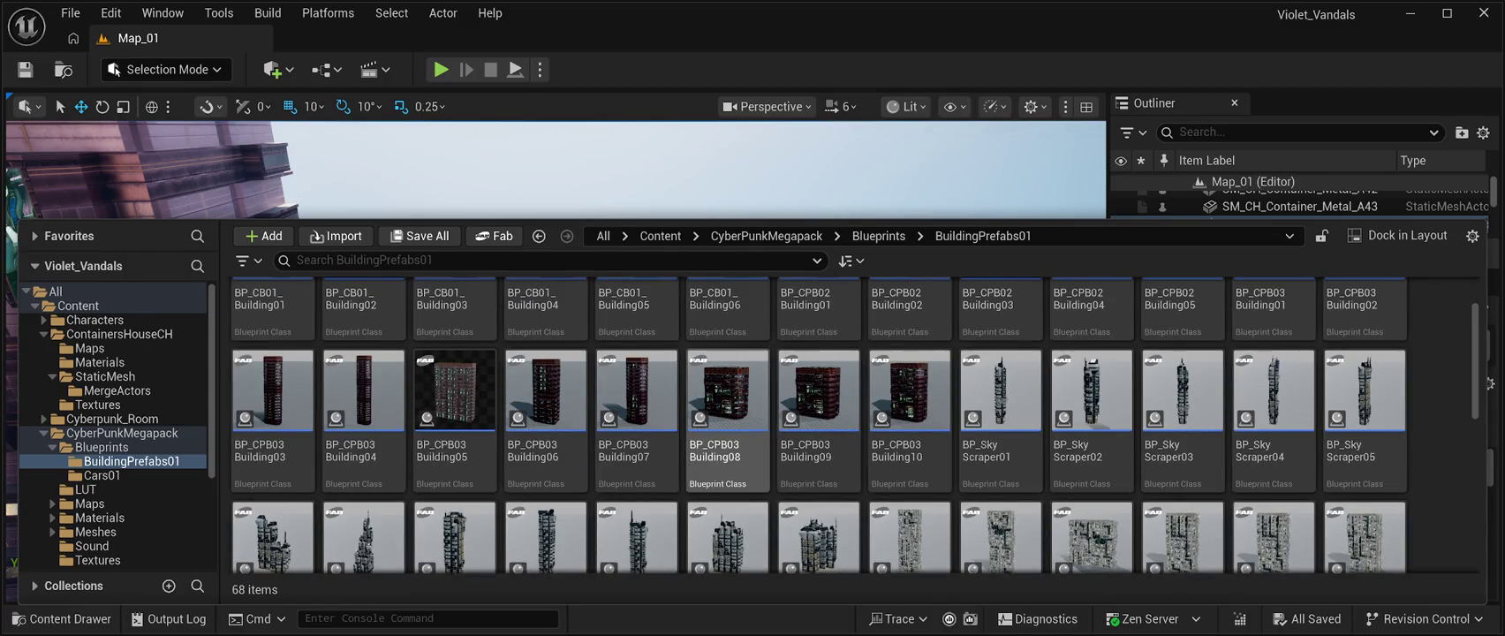
scroll(724, 389, down, 2)
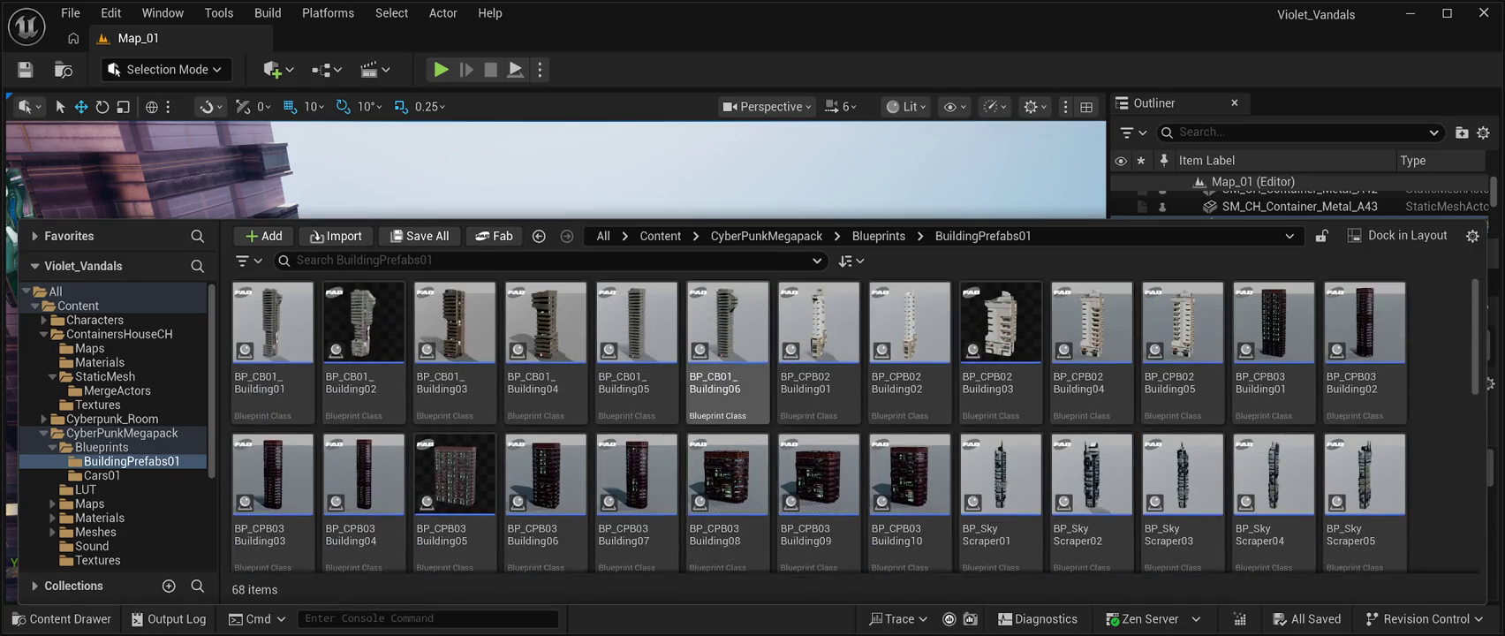
scroll(728, 416, down, 3)
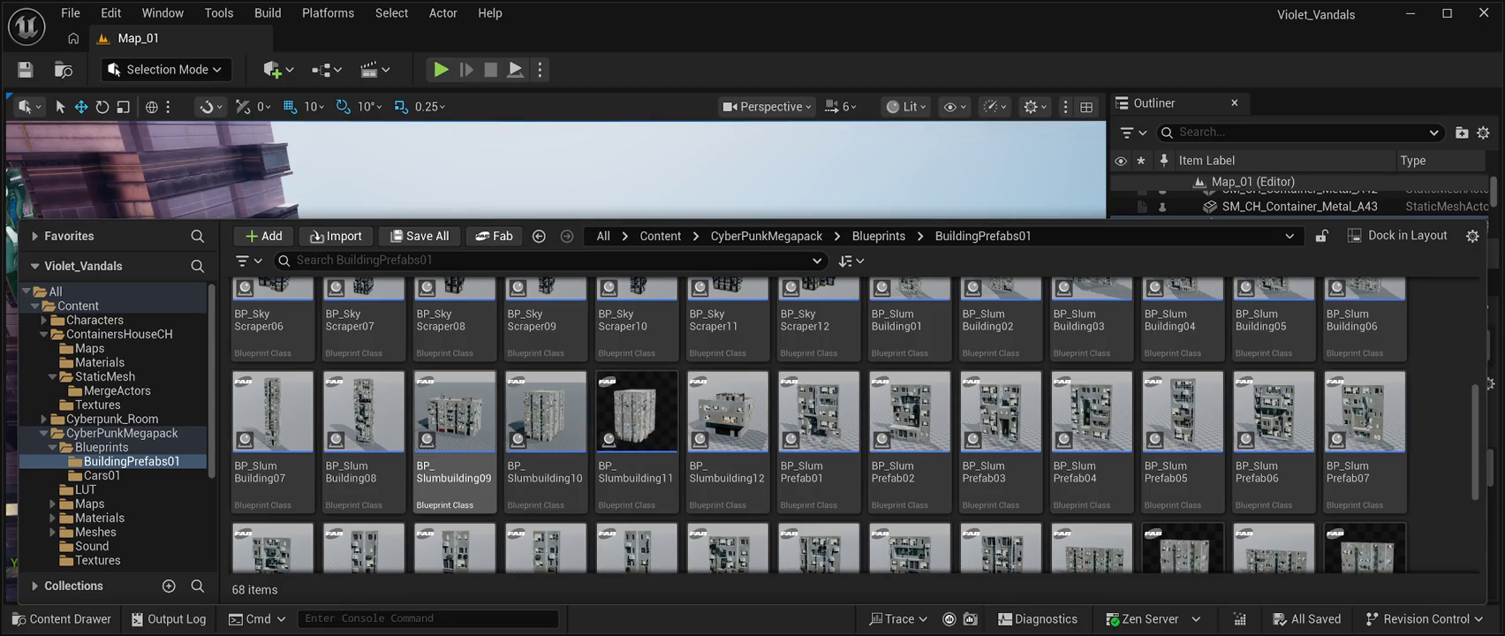
scroll(1272, 353, down, 2)
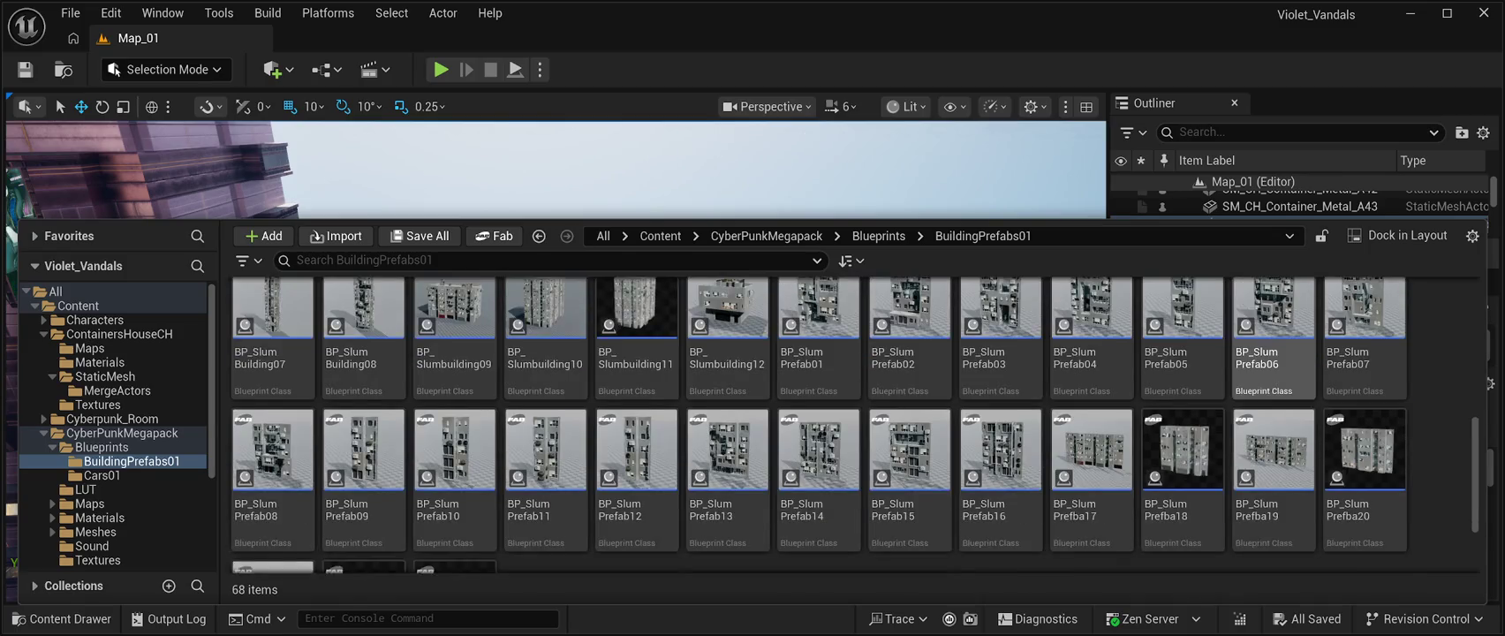
scroll(1272, 353, up, 2)
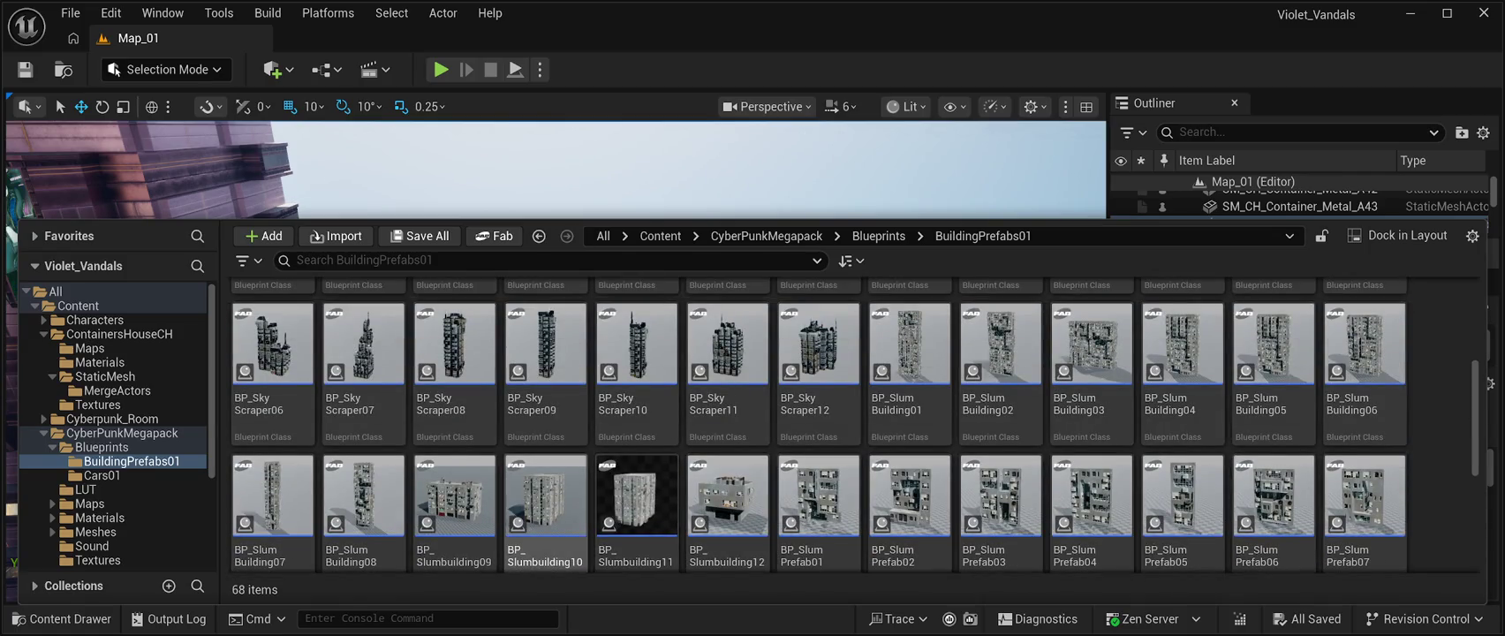
click(455, 504)
- Drop BP_Slumbuilding09 into the level and move it left along X past -3110
mouse_move(455, 503)
mouse_down()
mouse_move(460, 221)
mouse_move(530, 265)
mouse_up()
key(f)
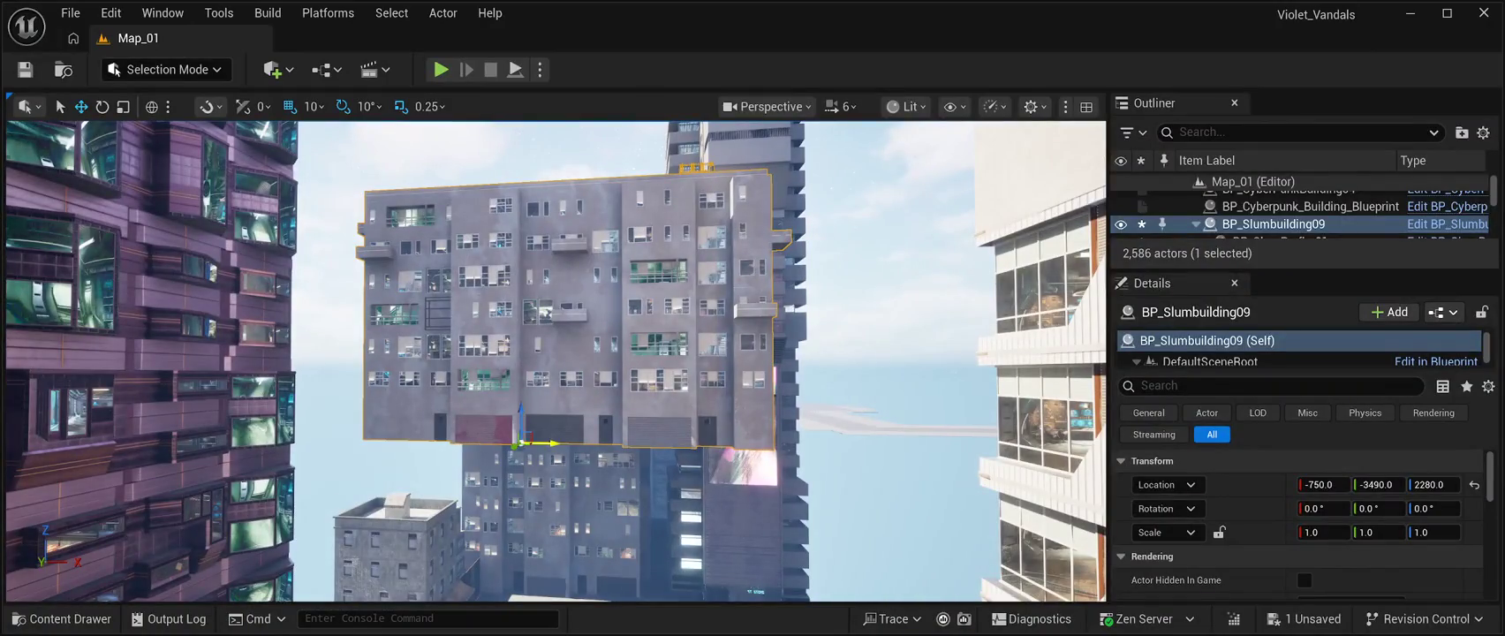
drag(555, 442, 298, 441)
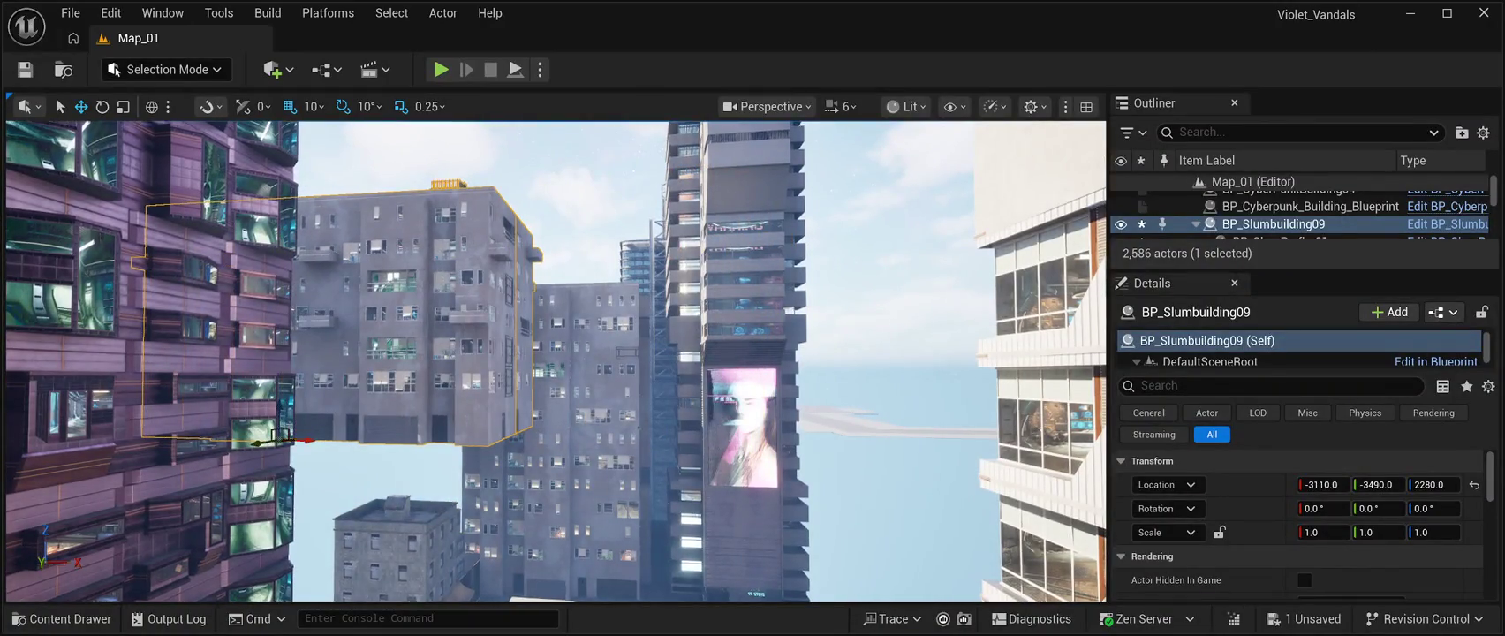
key(f)
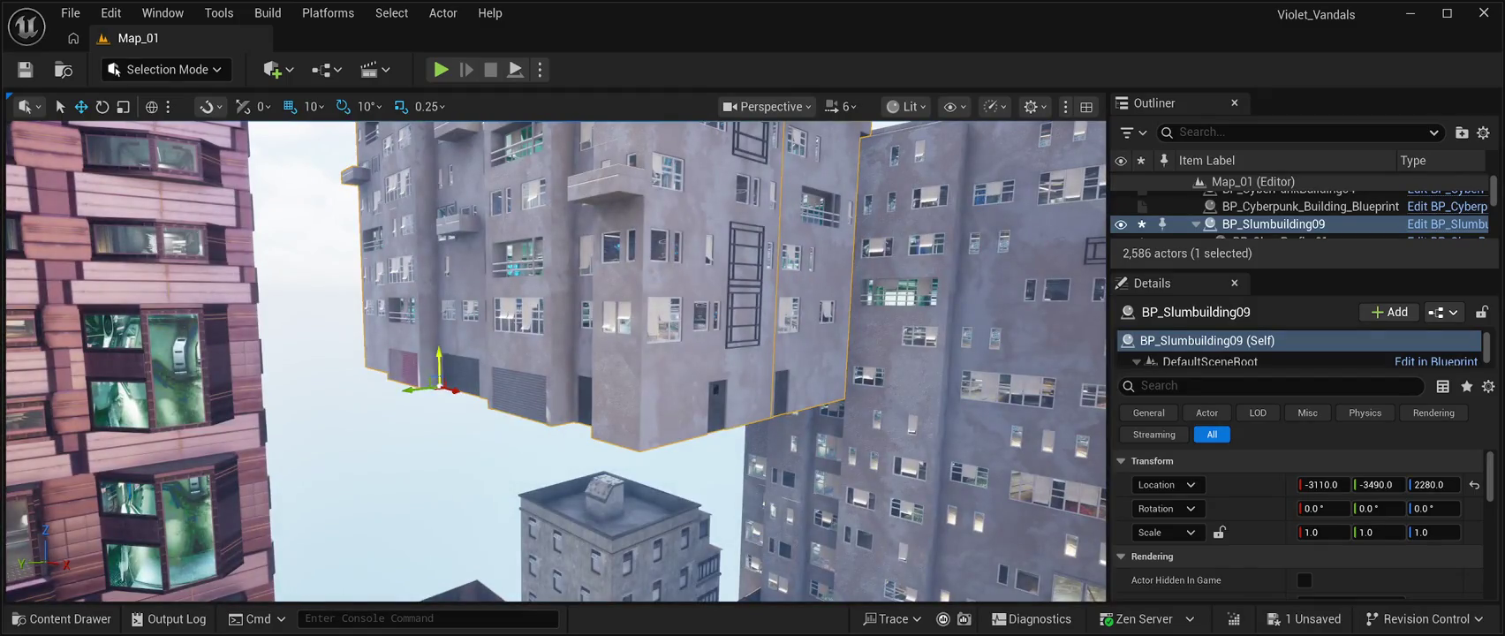
mouse_move(451, 389)
mouse_down()
mouse_move(340, 366)
mouse_move(395, 365)
mouse_up()
- Turn the building about -90°, lower it to street level and shift it along Y into the alley
key(e)
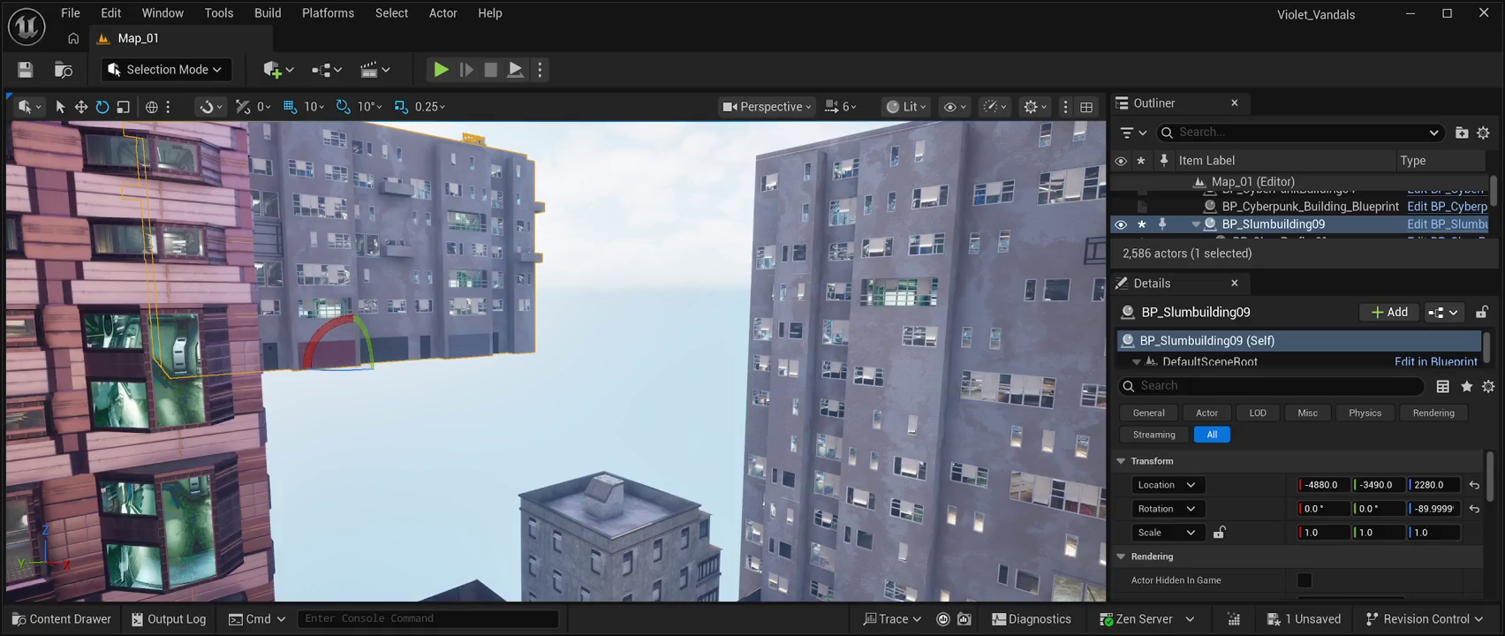
key(w)
drag(619, 371, 1099, 468)
mouse_move(387, 292)
mouse_down()
mouse_move(400, 512)
mouse_move(406, 460)
mouse_move(459, 415)
mouse_move(583, 380)
mouse_move(468, 386)
mouse_up()
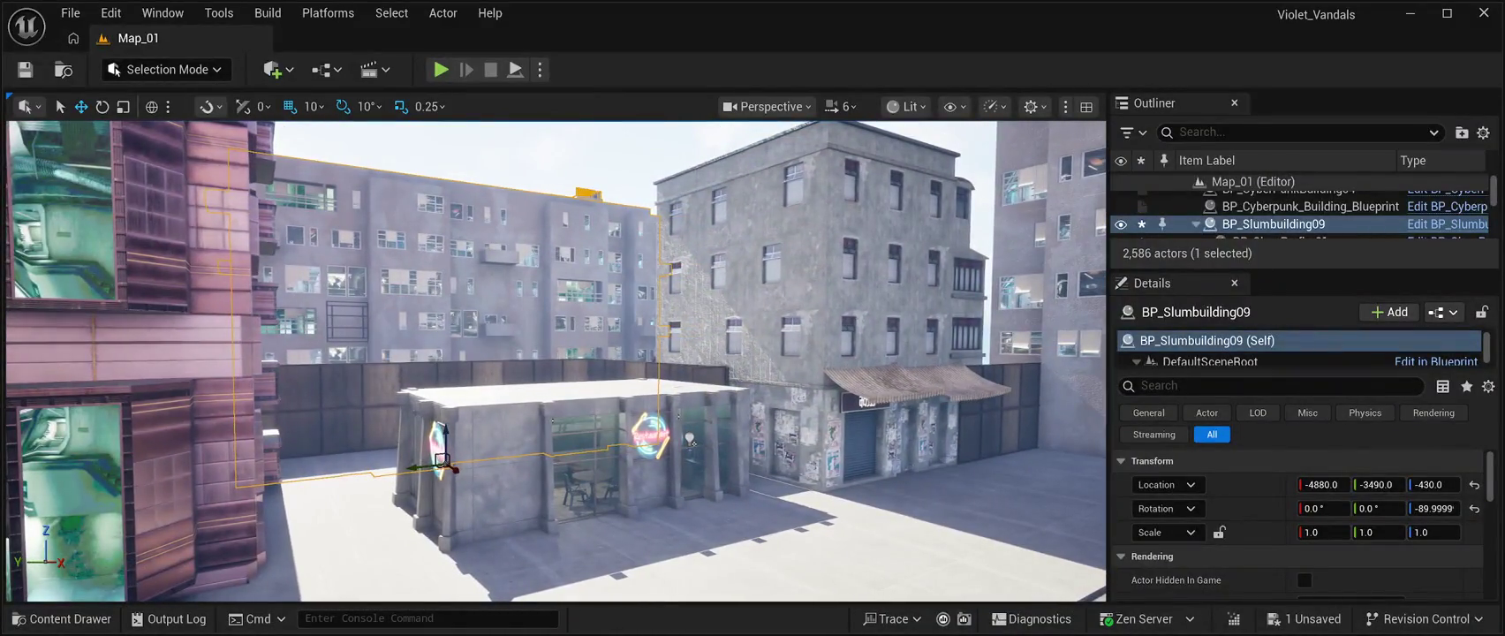
mouse_move(415, 466)
mouse_down()
mouse_move(539, 457)
mouse_move(592, 433)
mouse_up()
- Nudge the building to -4430, -4530, -430, save Map_01 and start a new playtest
key(s)
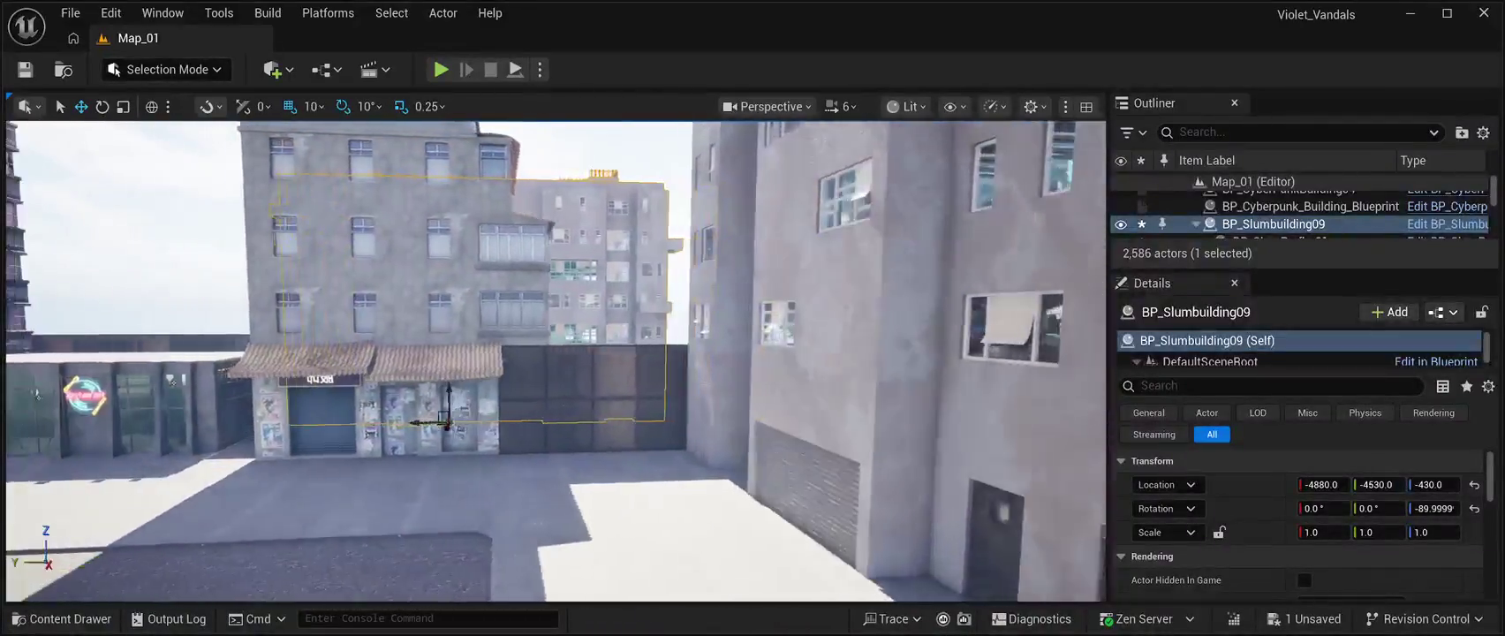
key(w)
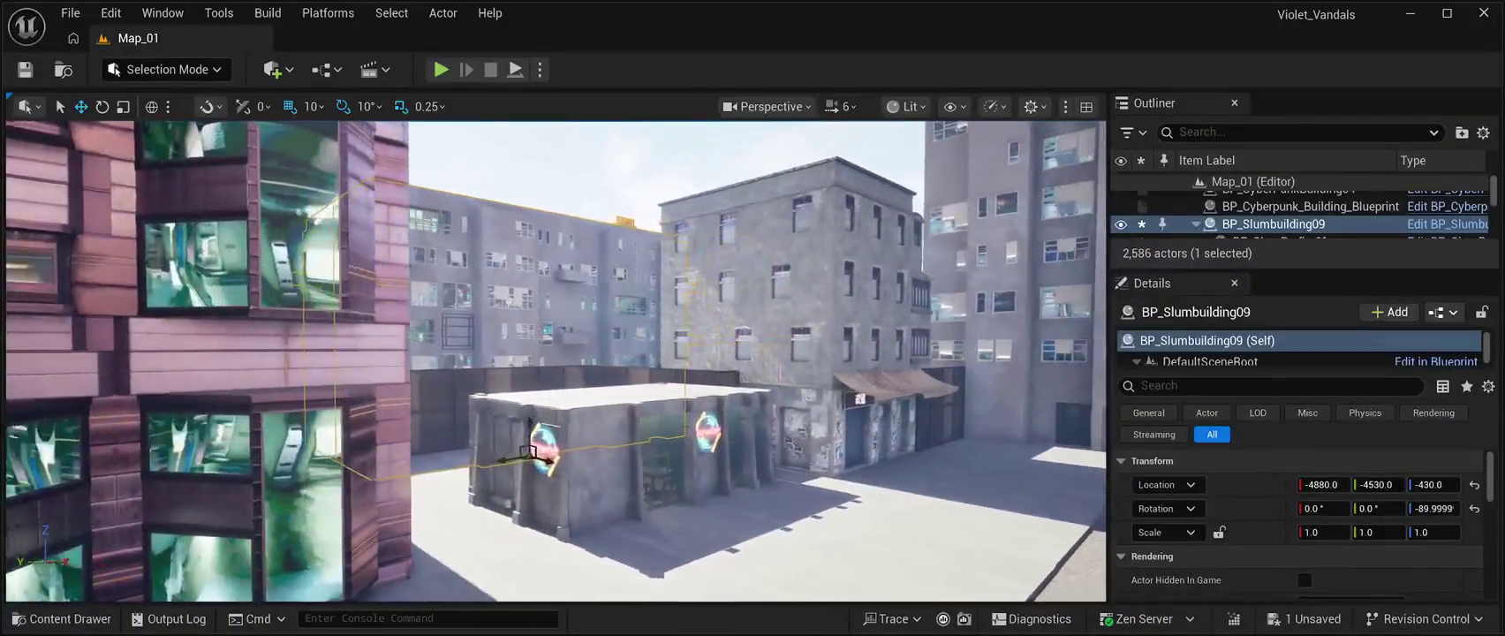
key(a)
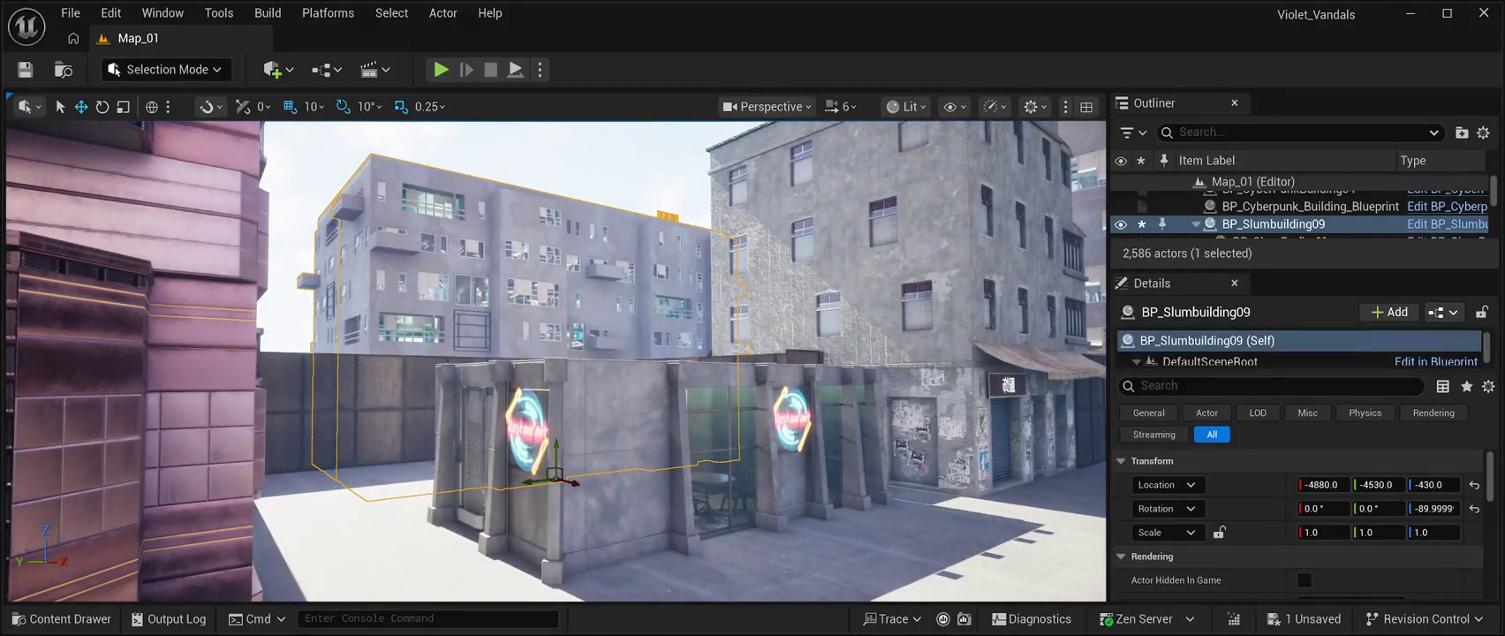
drag(580, 484, 612, 491)
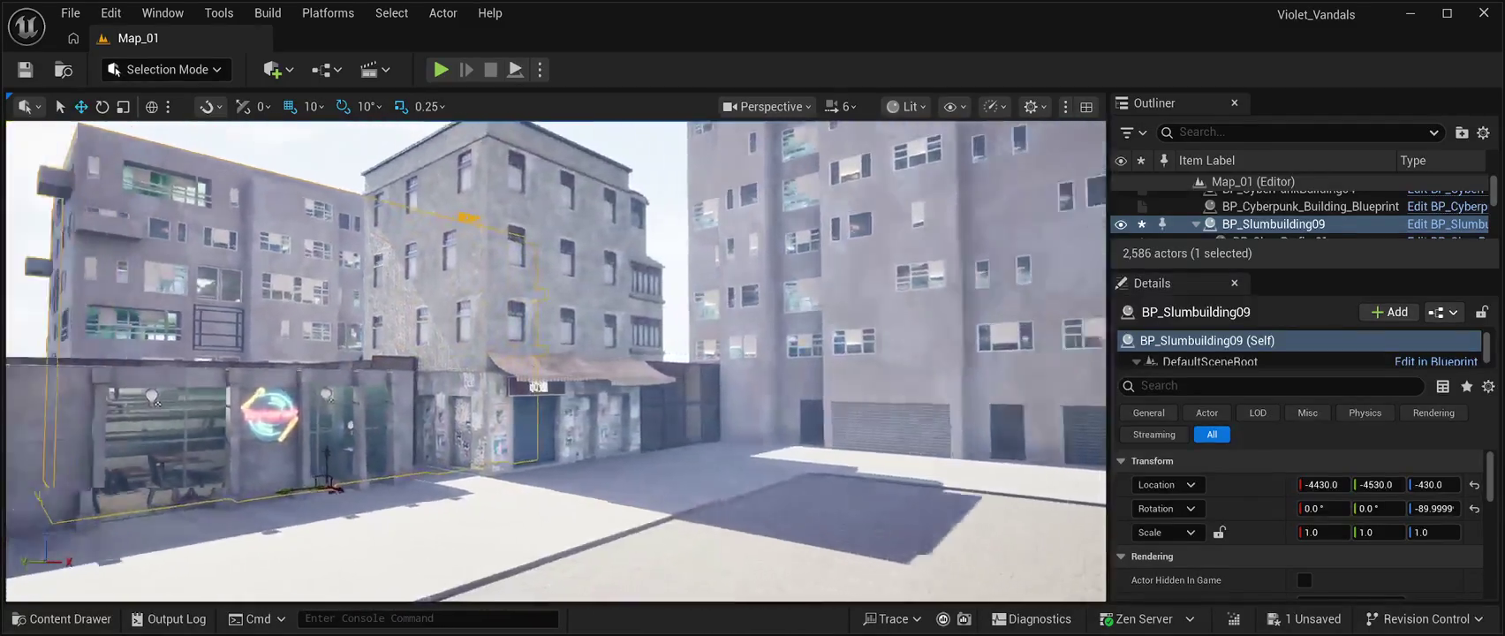
key(a)
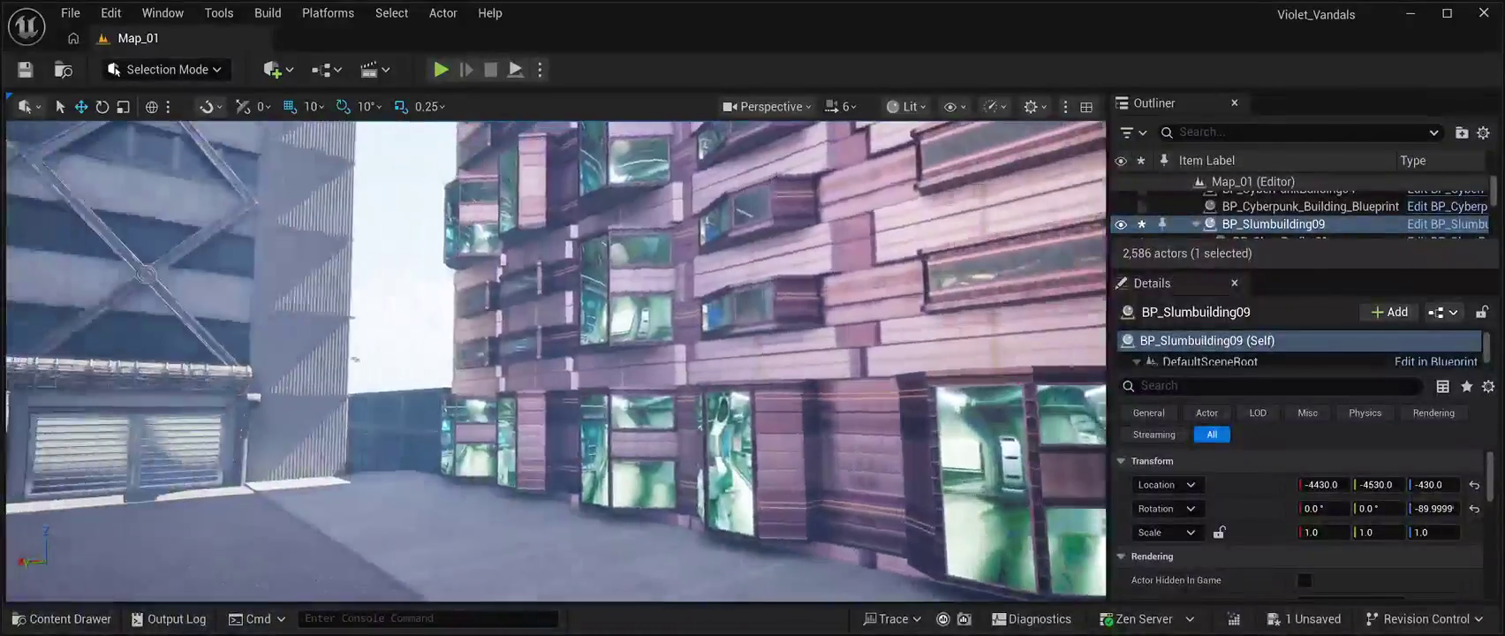
key(ctrl+s)
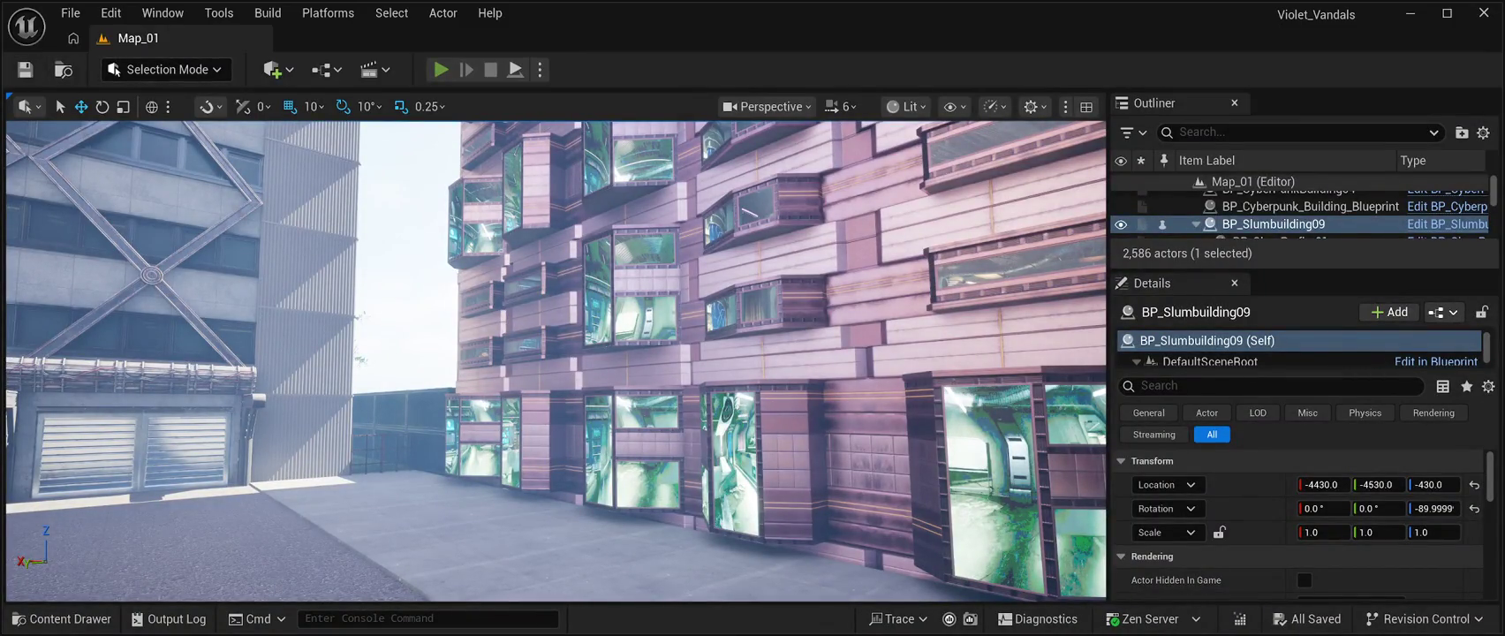
key(alt+p)
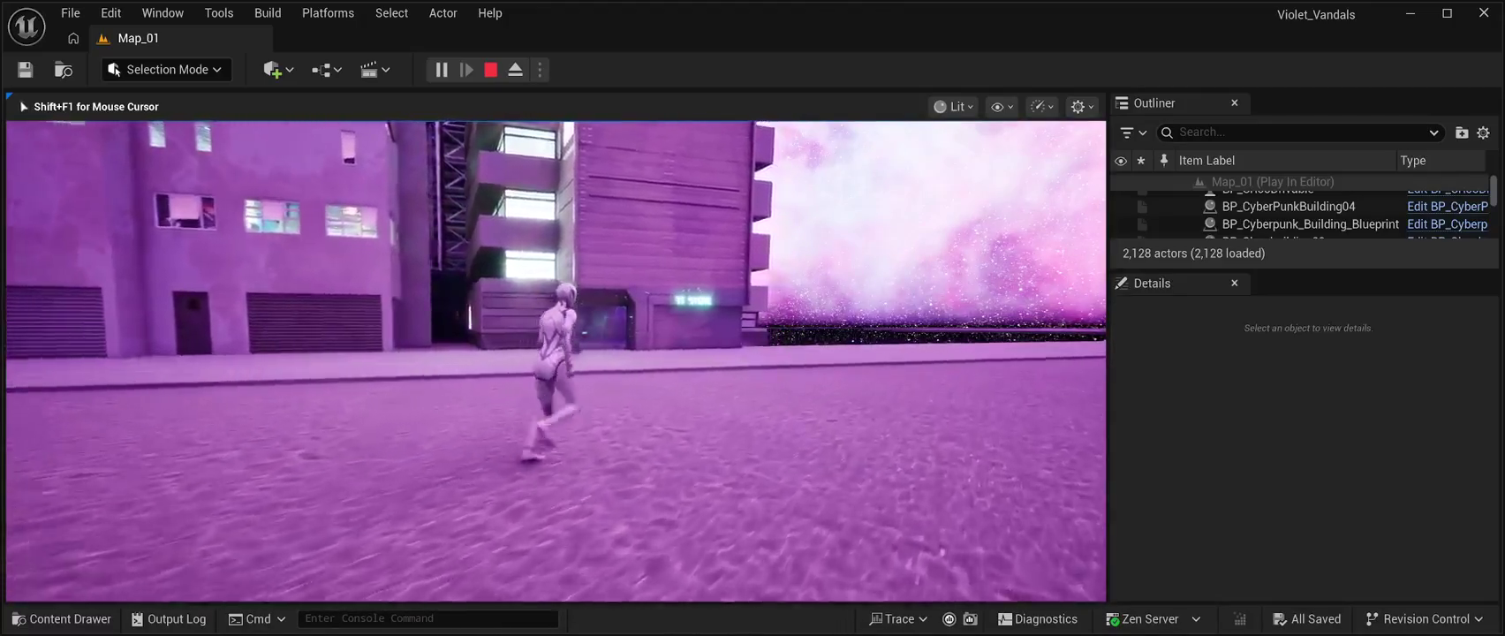
key(w)
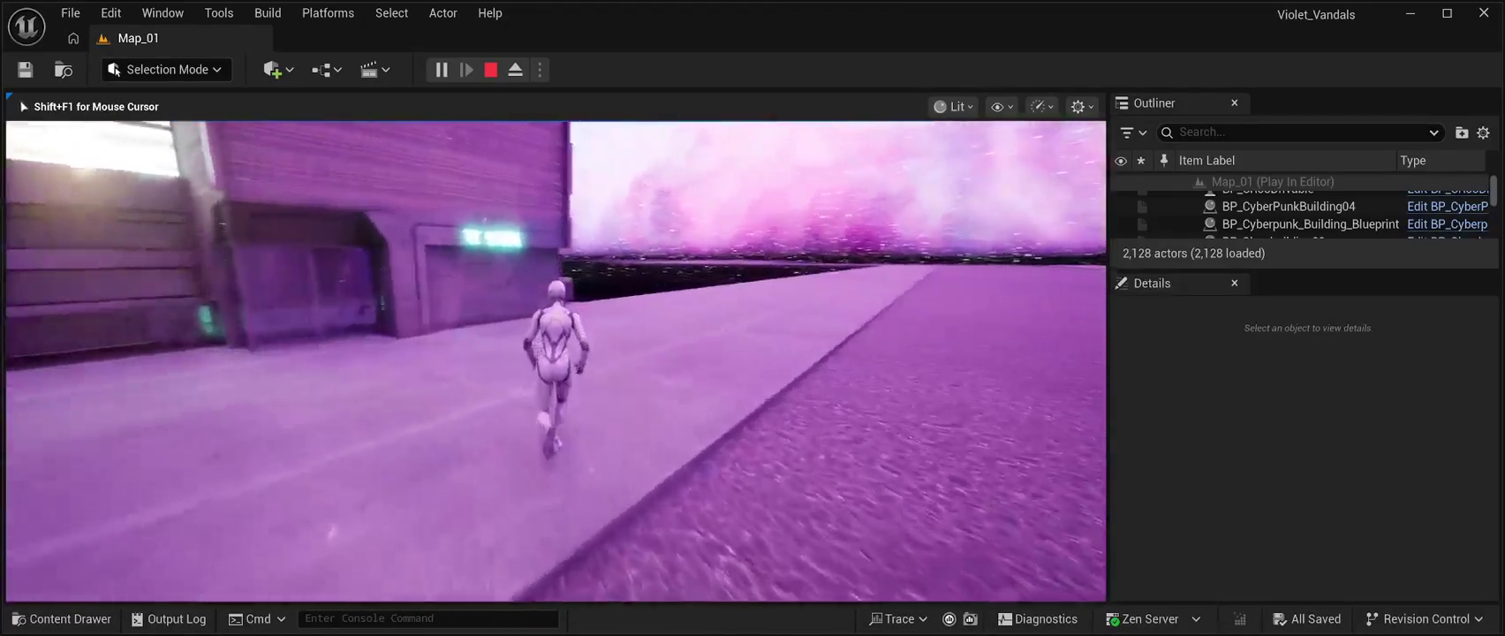
key(Escape)
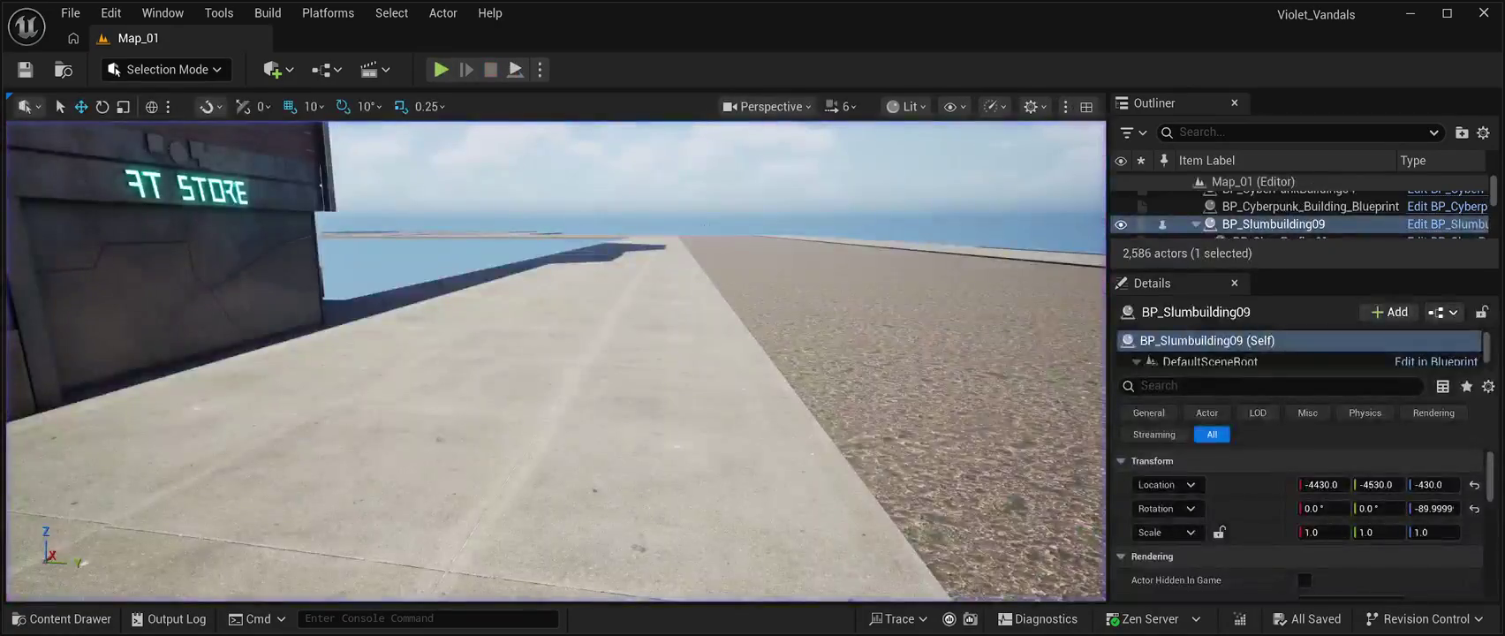
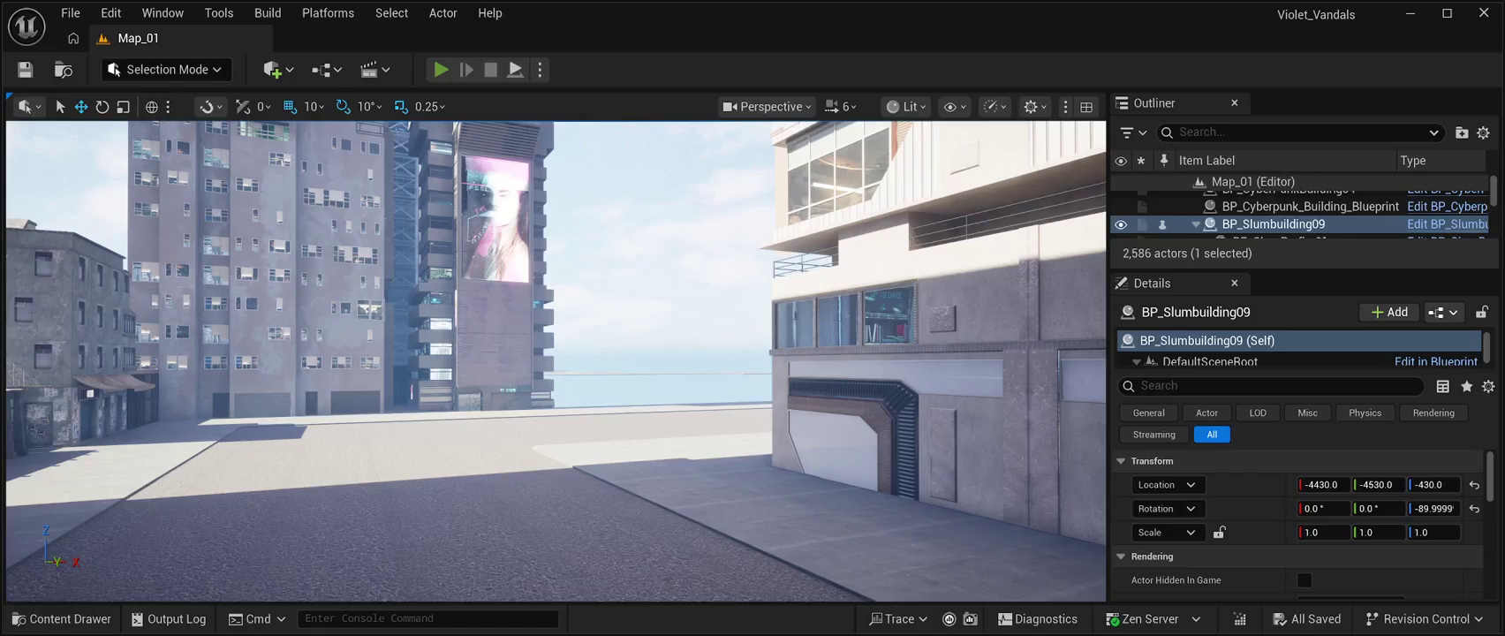
- End the play test, select BP_CPB02Building03 and turn it around its vertical axis
key(alt+p)
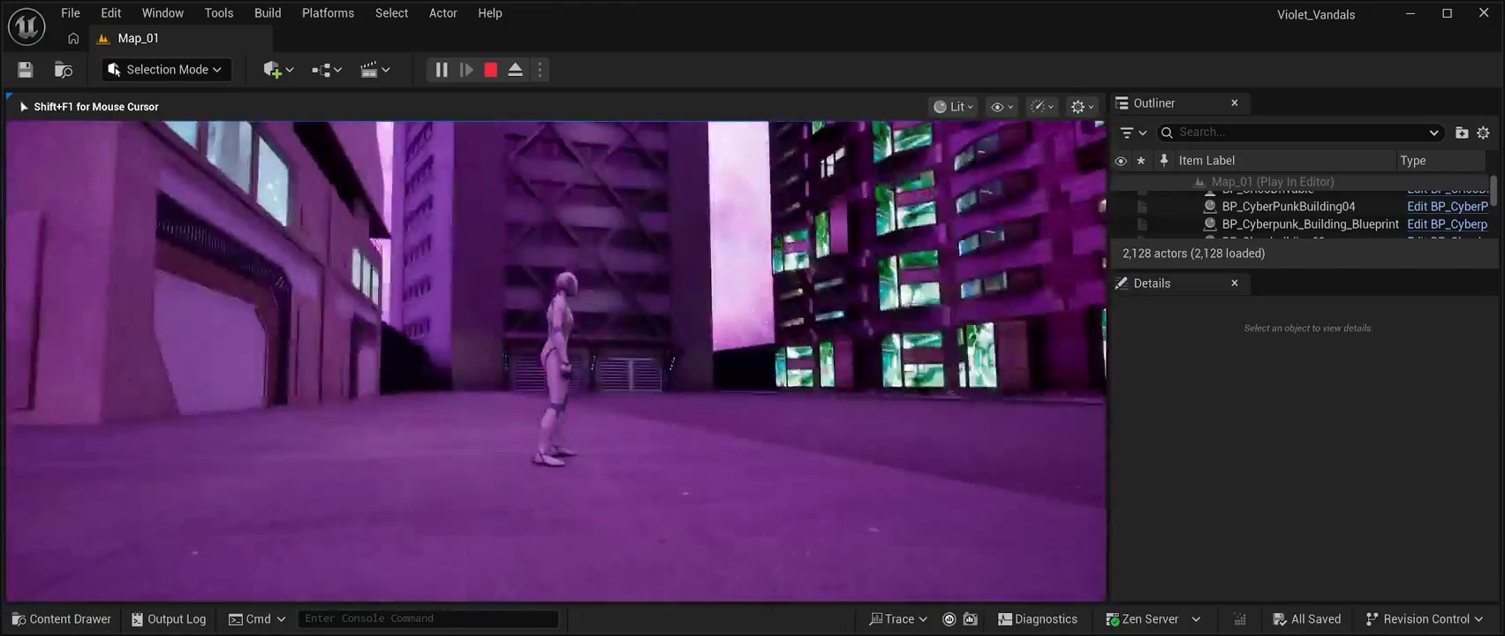
key(Escape)
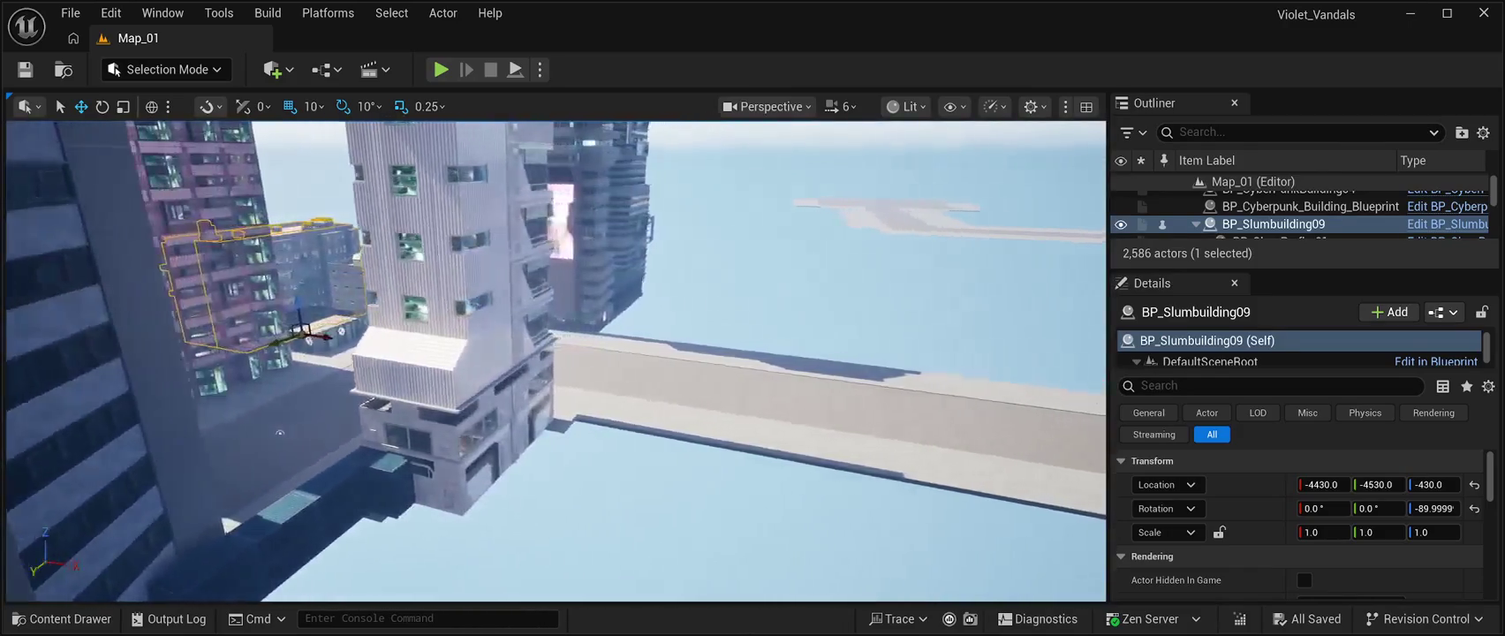
click(441, 309)
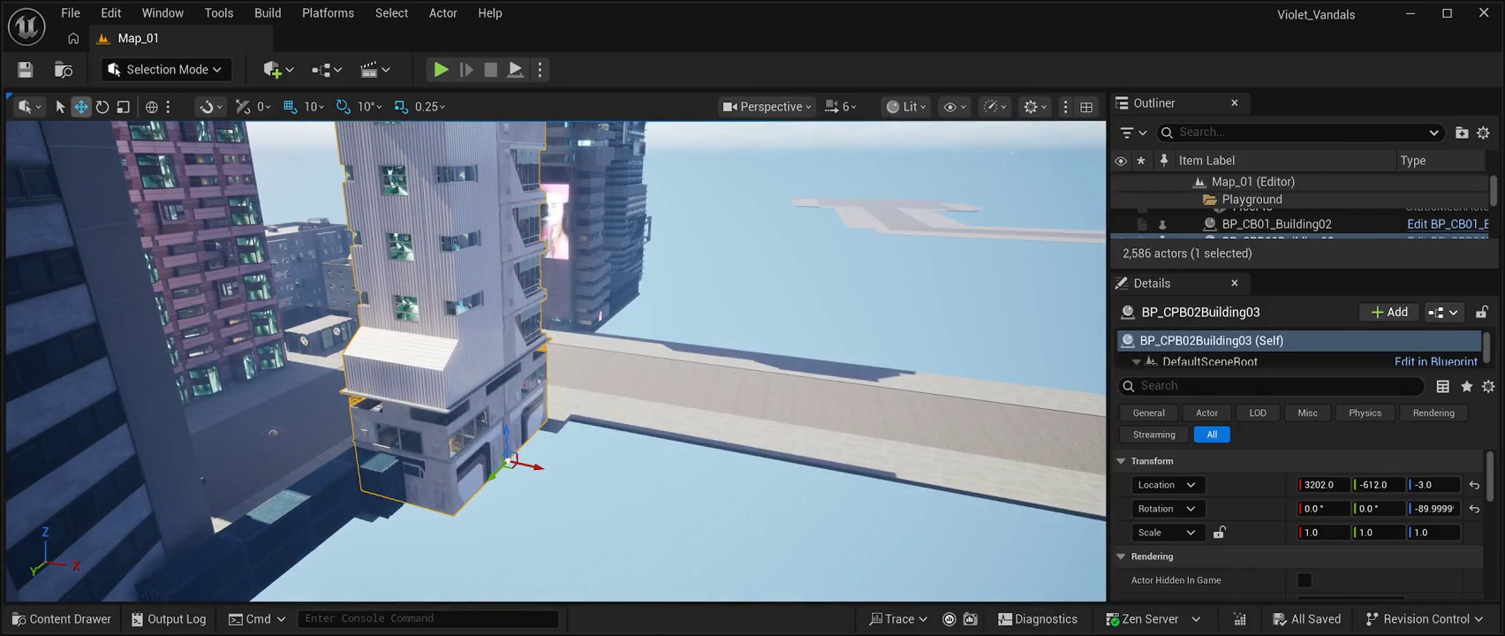
key(e)
drag(530, 482, 389, 488)
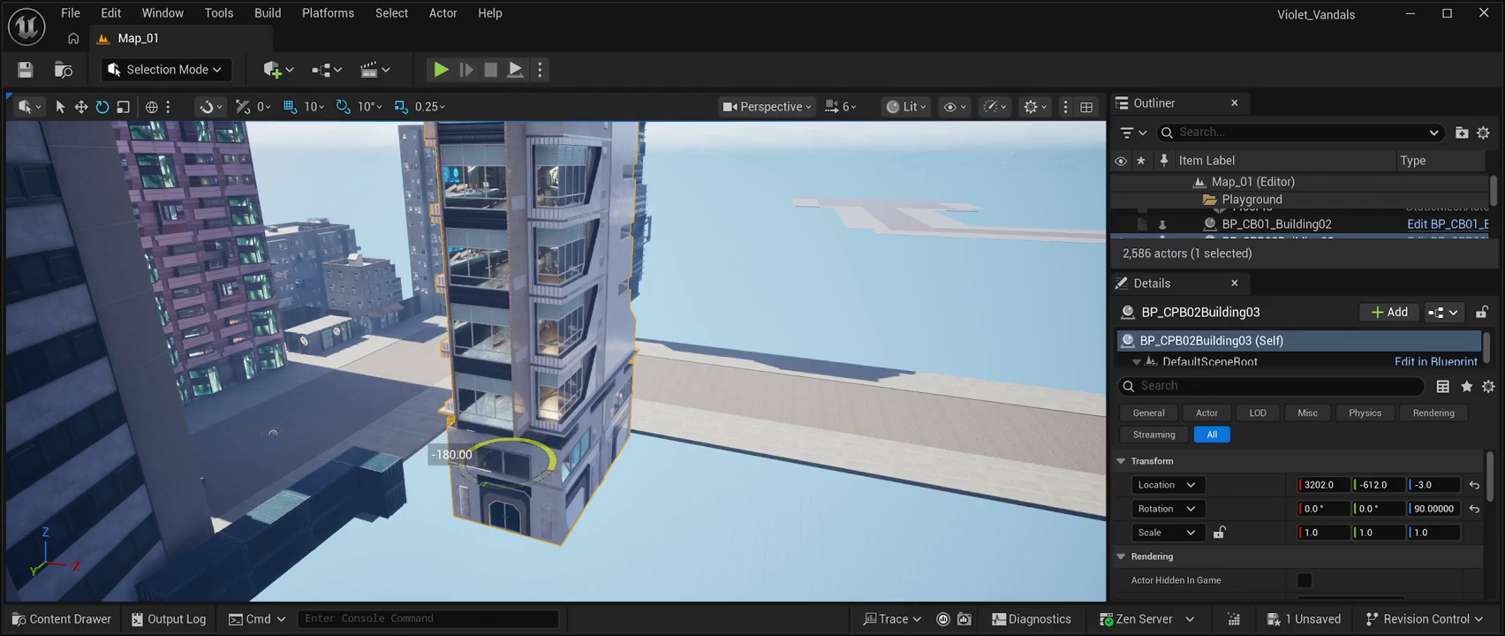
- Slide the building along X, undo the move, and frame it from street level
drag(272, 433, 1005, 437)
scroll(1006, 437, down, 10)
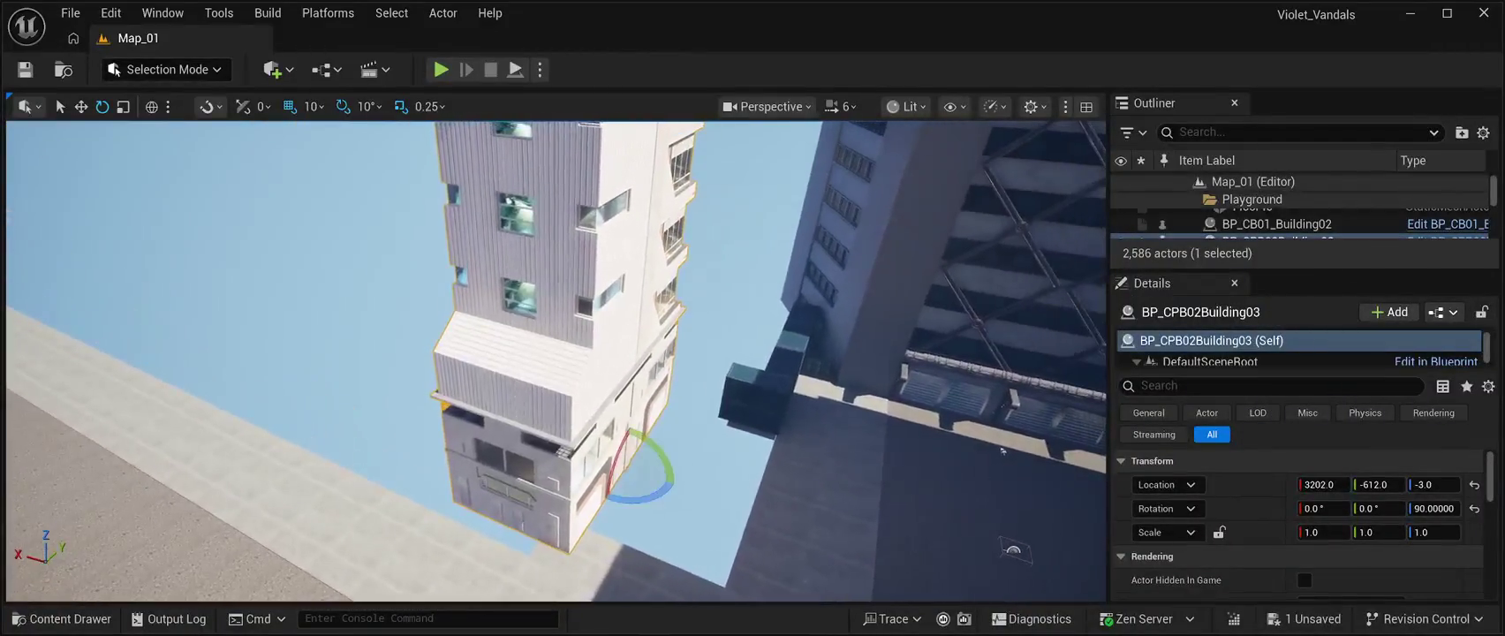
key(w)
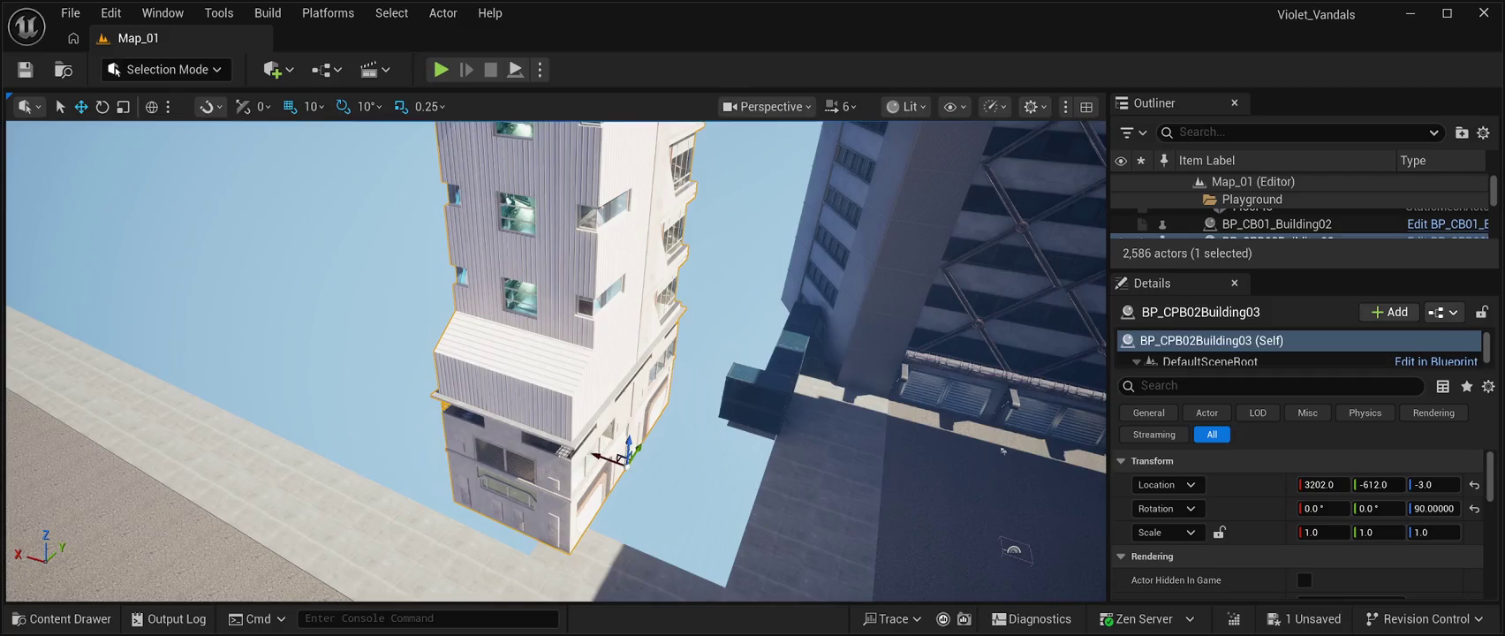
drag(609, 455, 742, 501)
mouse_move(1002, 450)
mouse_down()
mouse_move(807, 256)
mouse_move(796, 440)
mouse_move(1062, 275)
mouse_move(1090, 200)
mouse_move(981, 354)
mouse_move(981, 515)
mouse_move(795, 265)
mouse_move(689, 292)
mouse_move(711, 291)
mouse_up()
key(ctrl+z)
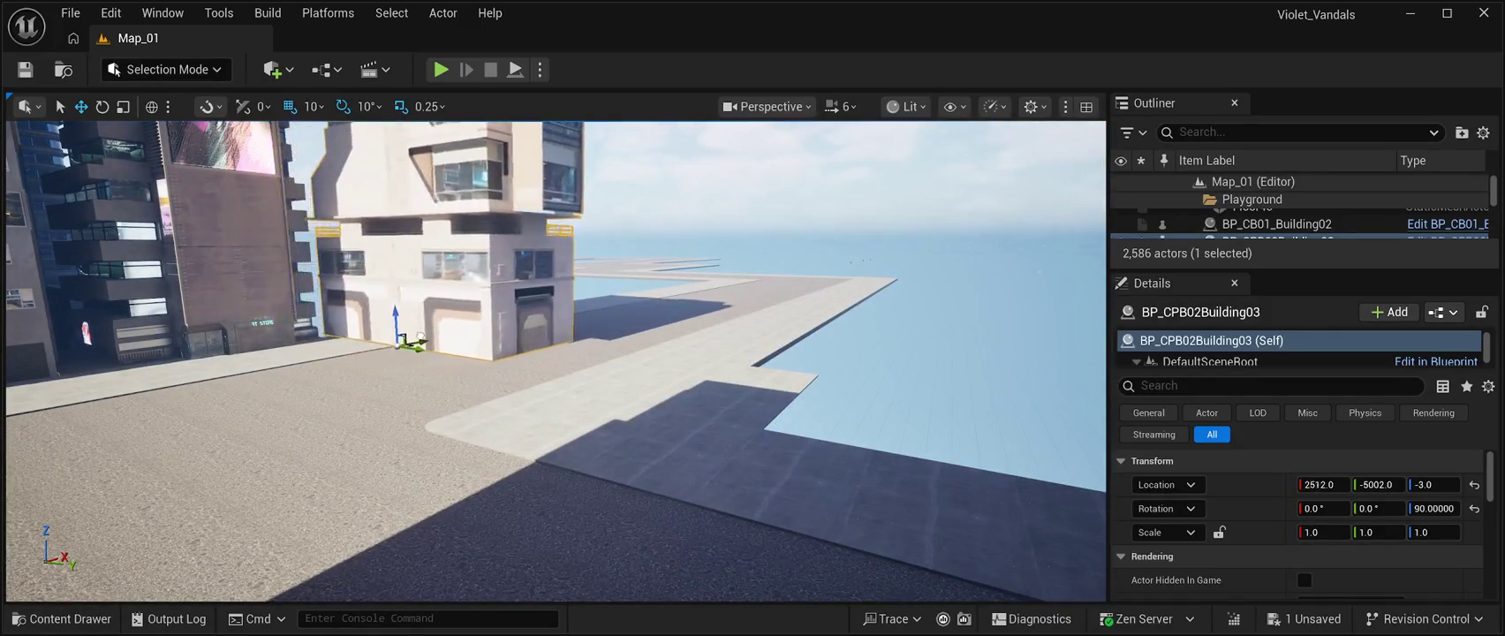
drag(711, 291, 733, 247)
key(f)
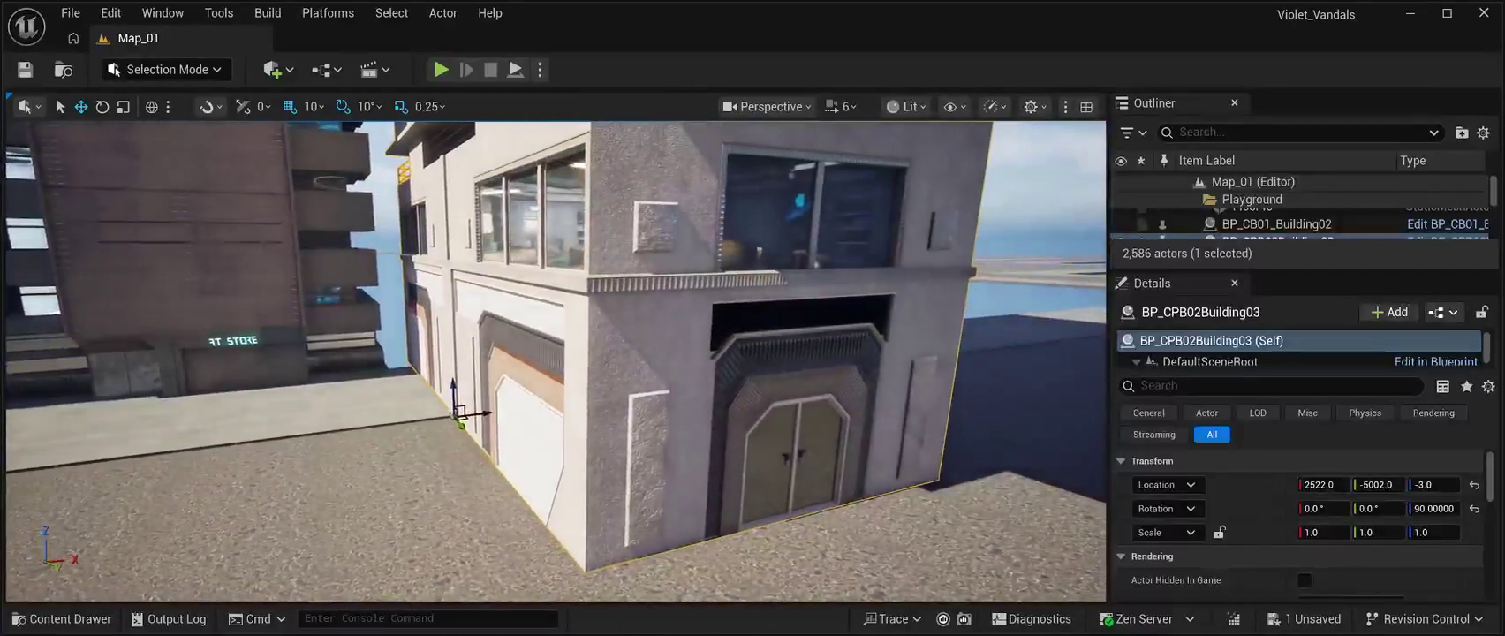
- Push the building along Y, turn it to face the street, and settle it at 3632, -7222, -3
drag(1378, 484, 1272, 484)
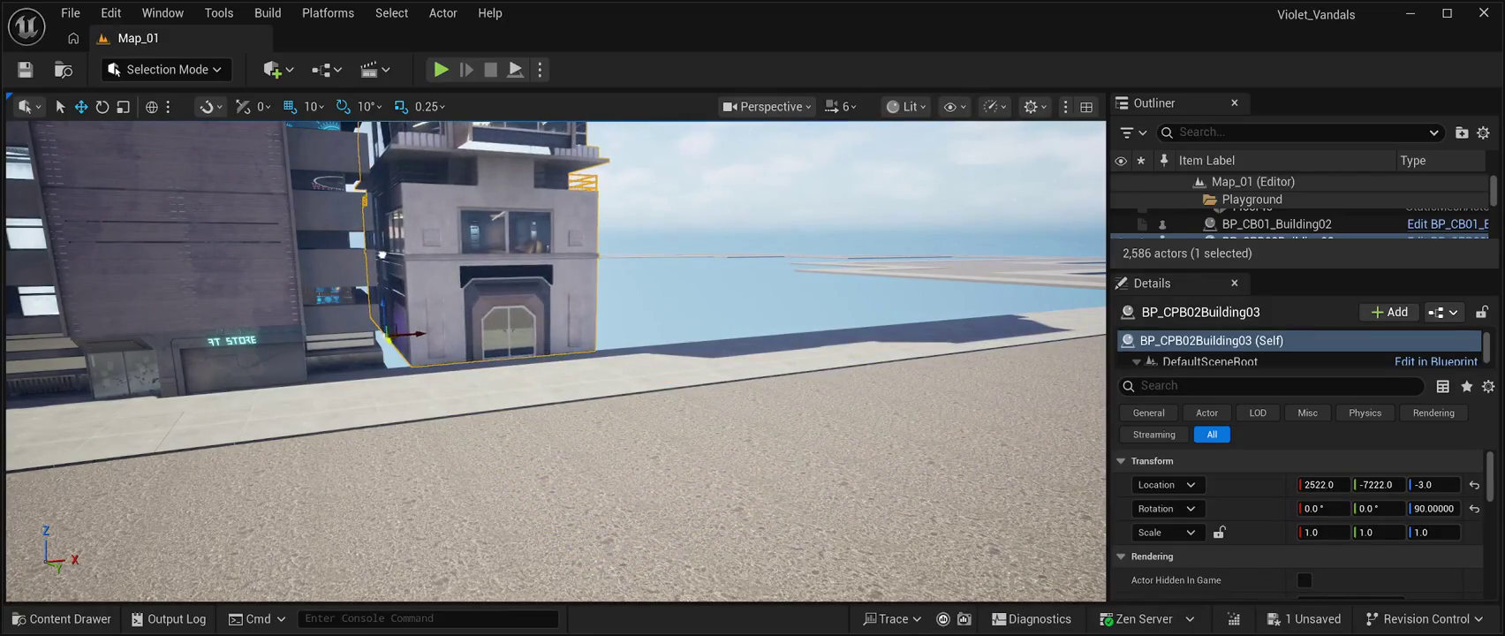
key(e)
drag(443, 334, 313, 347)
key(w)
key(w)
mouse_move(414, 334)
mouse_down()
mouse_move(569, 336)
mouse_move(548, 337)
mouse_up()
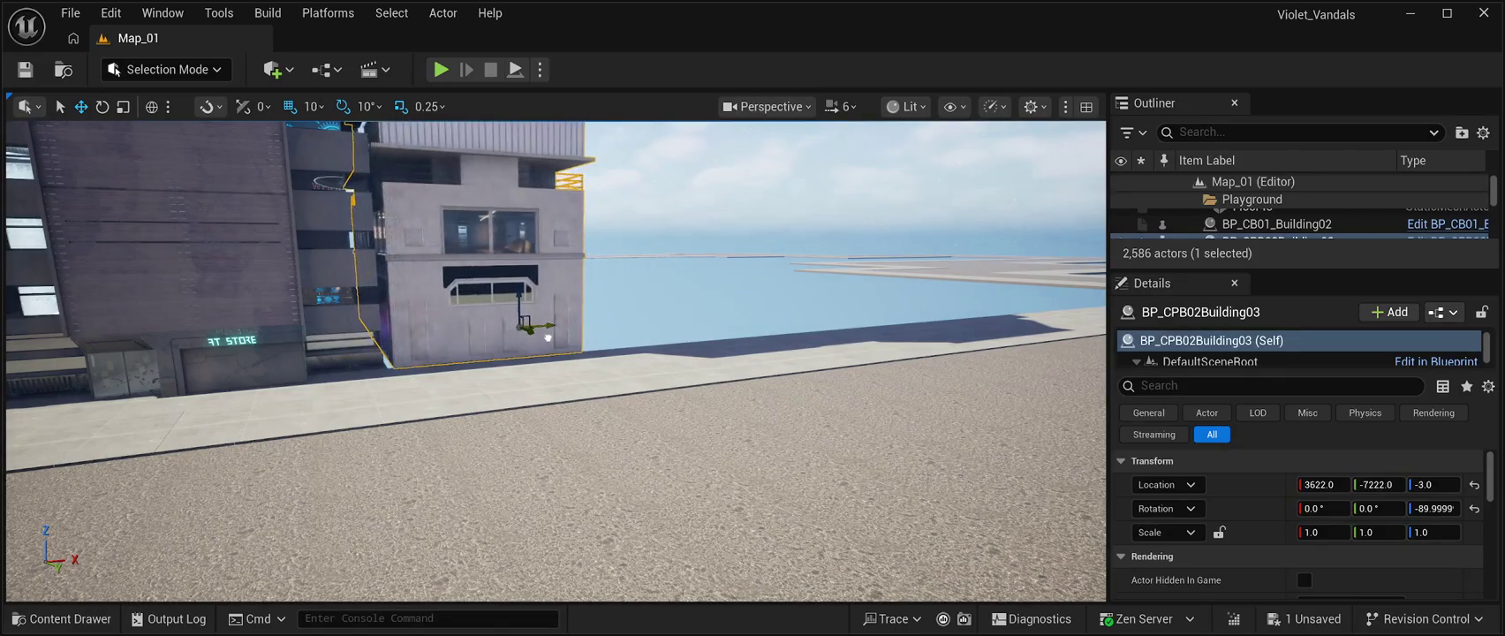
key(w)
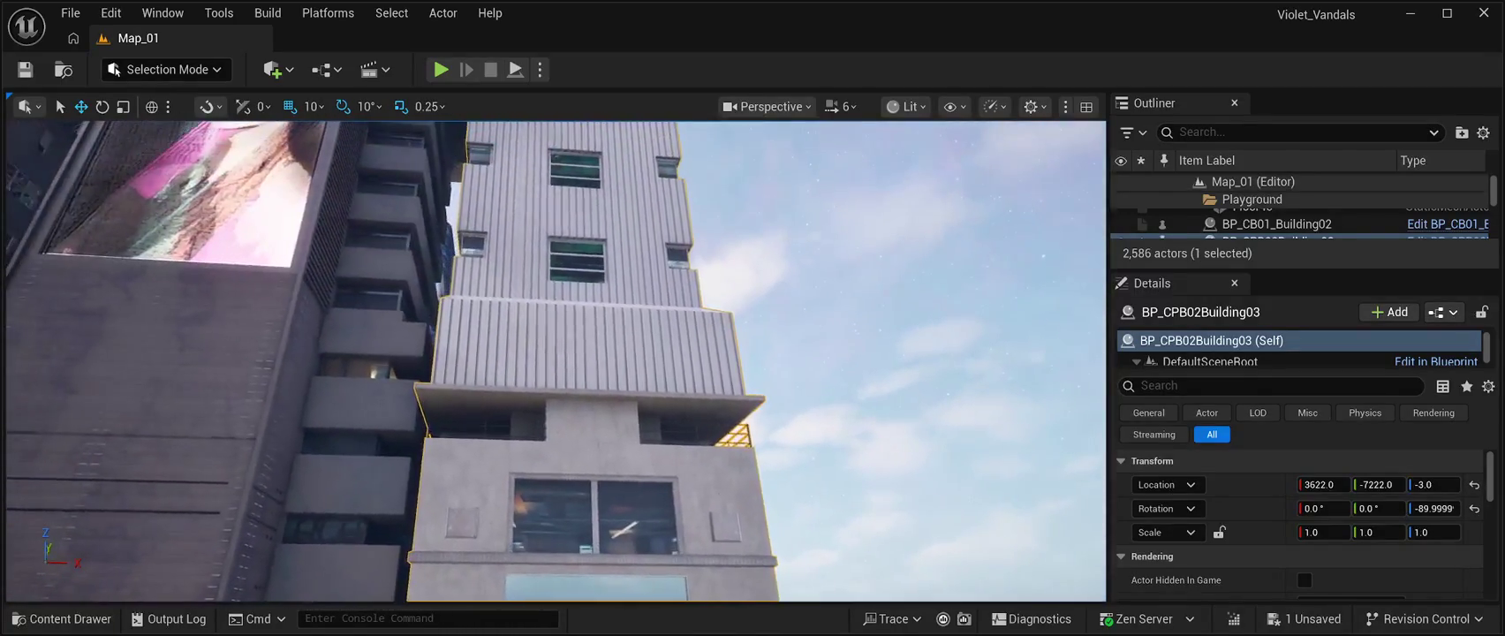
key(q)
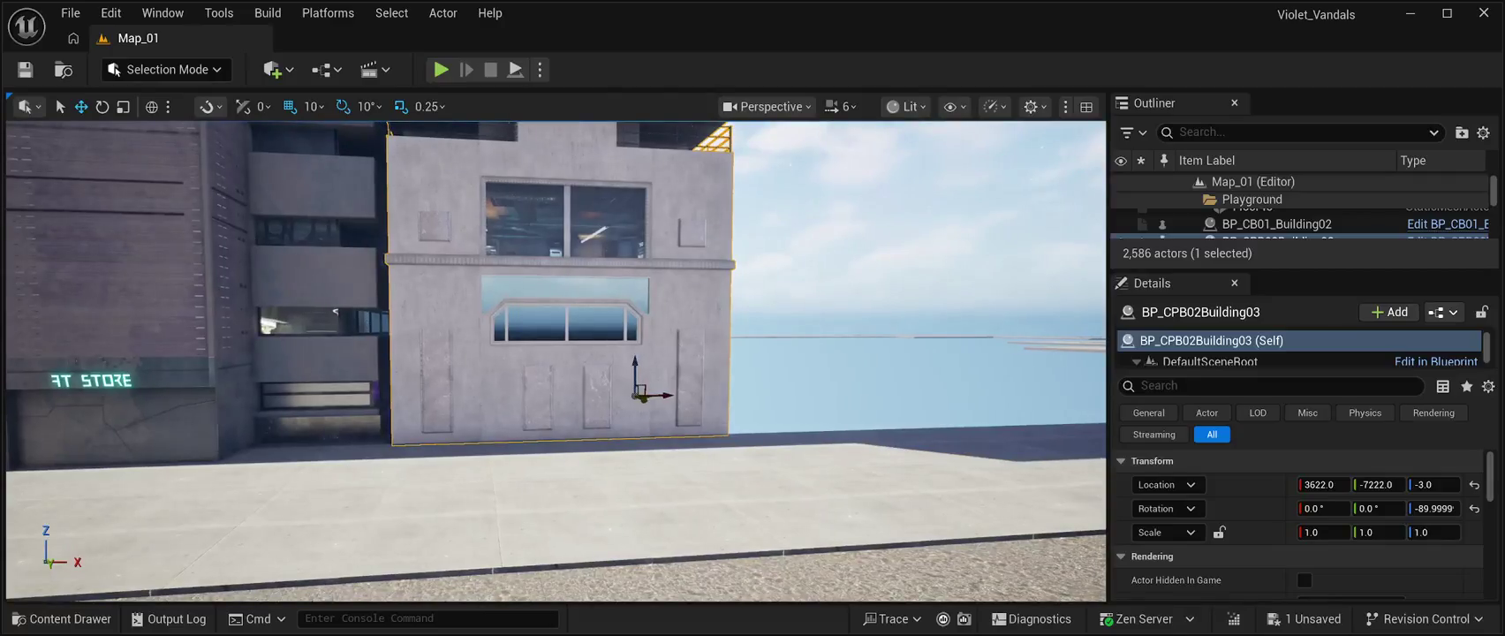
drag(669, 395, 677, 395)
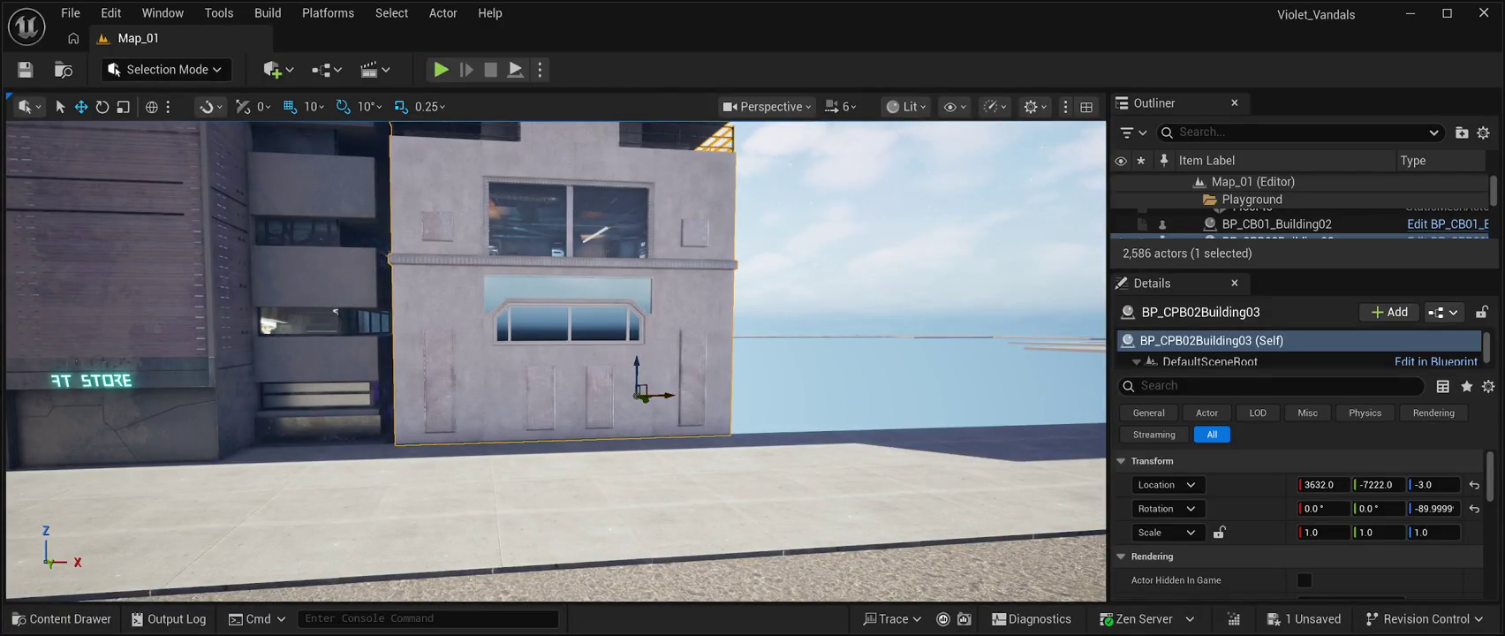
- Back the view away from the building and select the Floor40 floor slab
key(a)
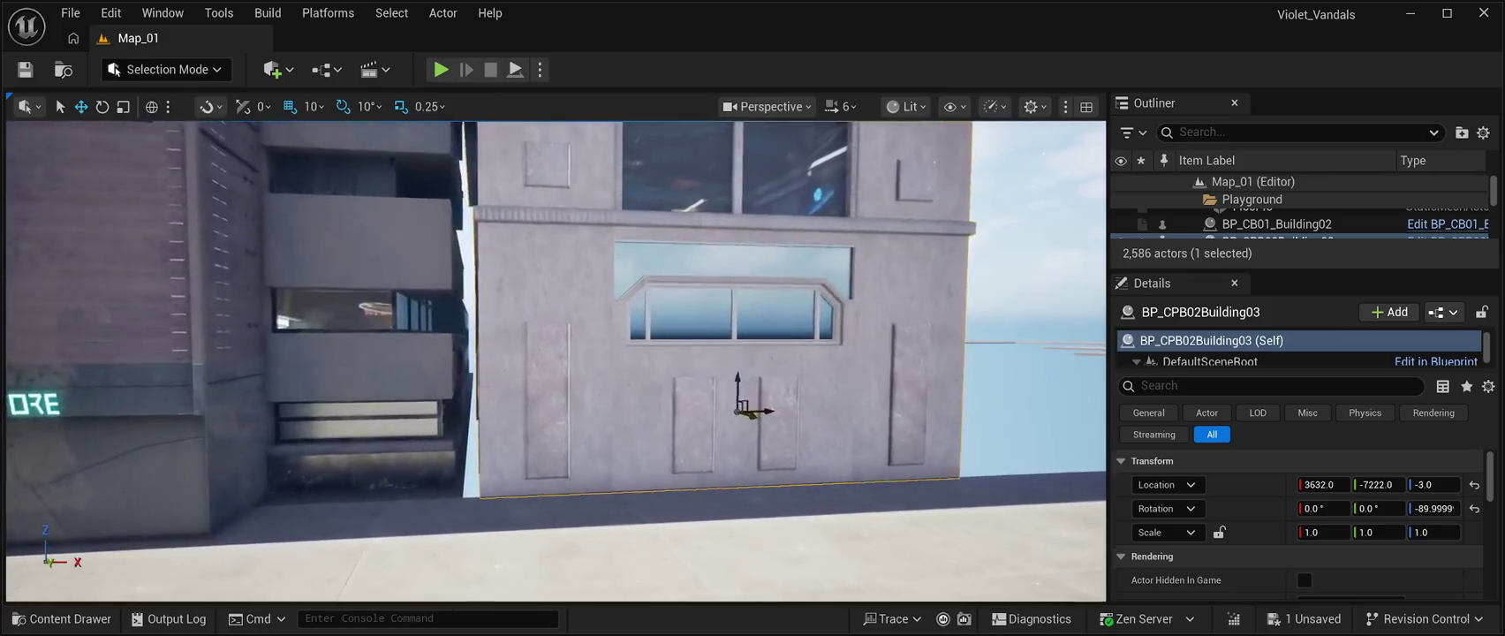
key(s)
key(d)
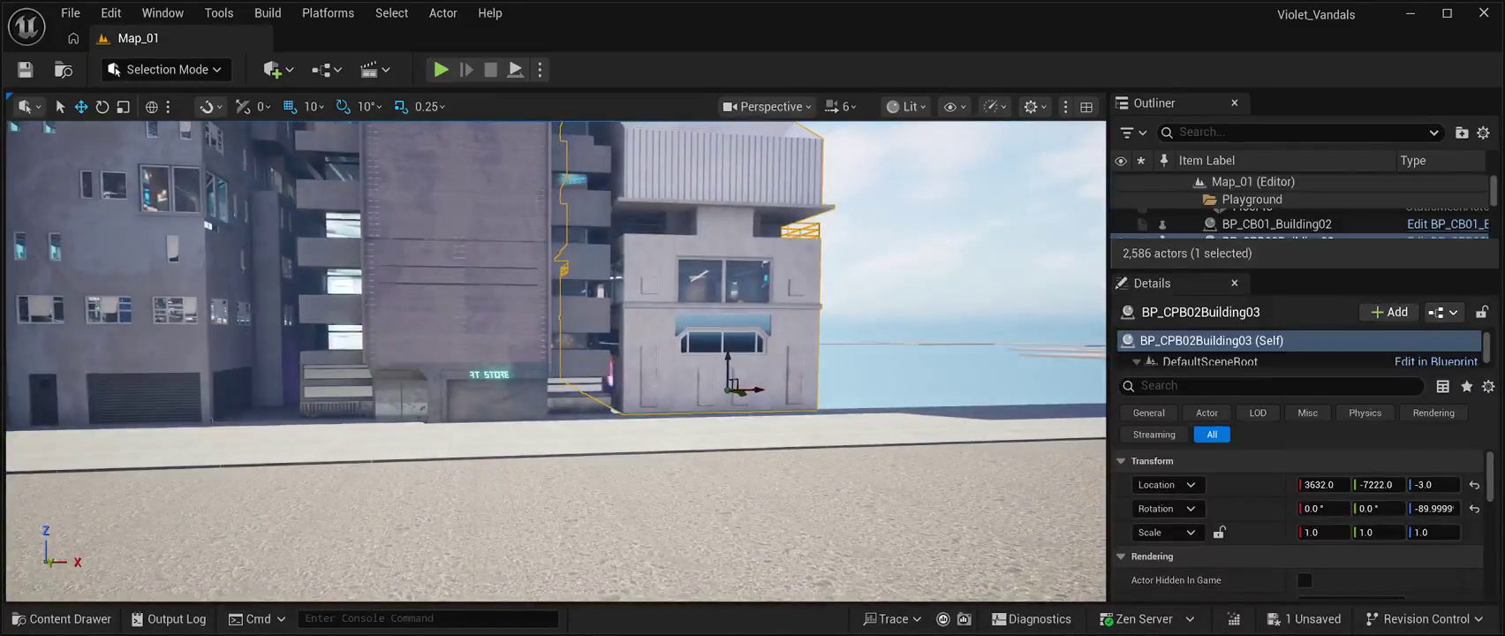
click(460, 411)
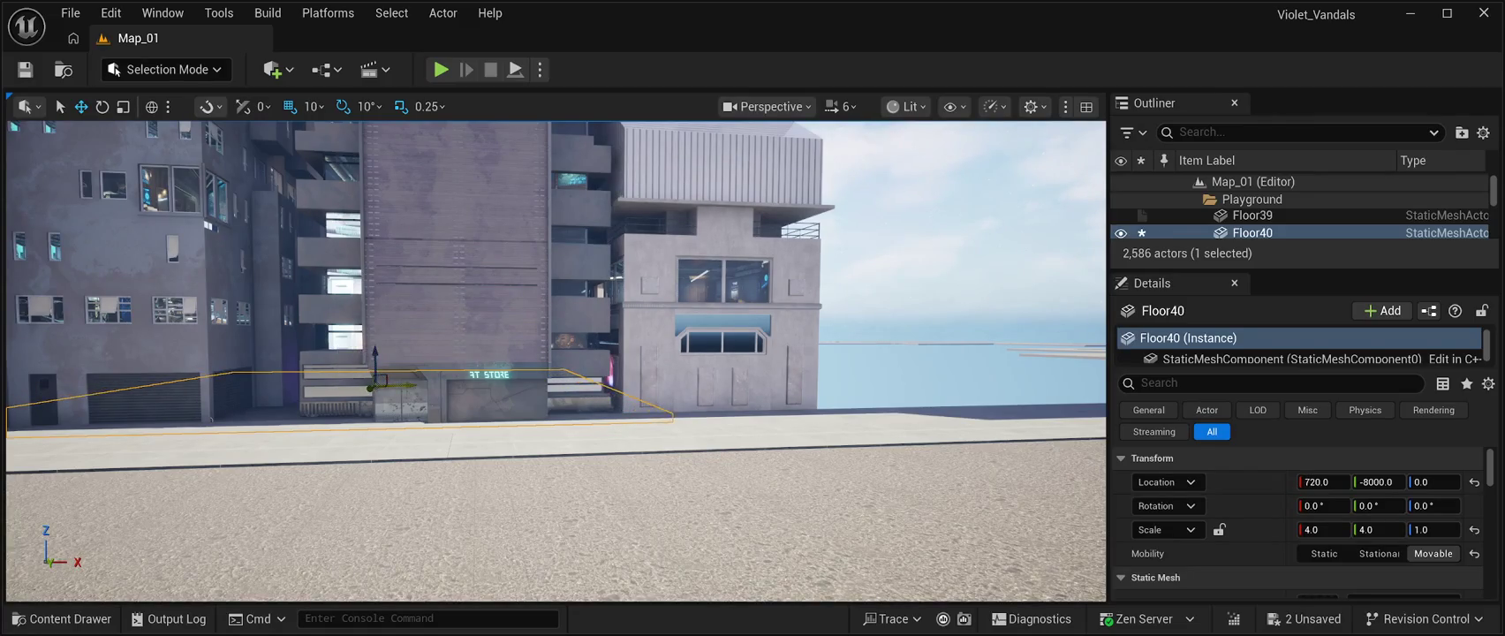
key(d)
key(w)
key(w)
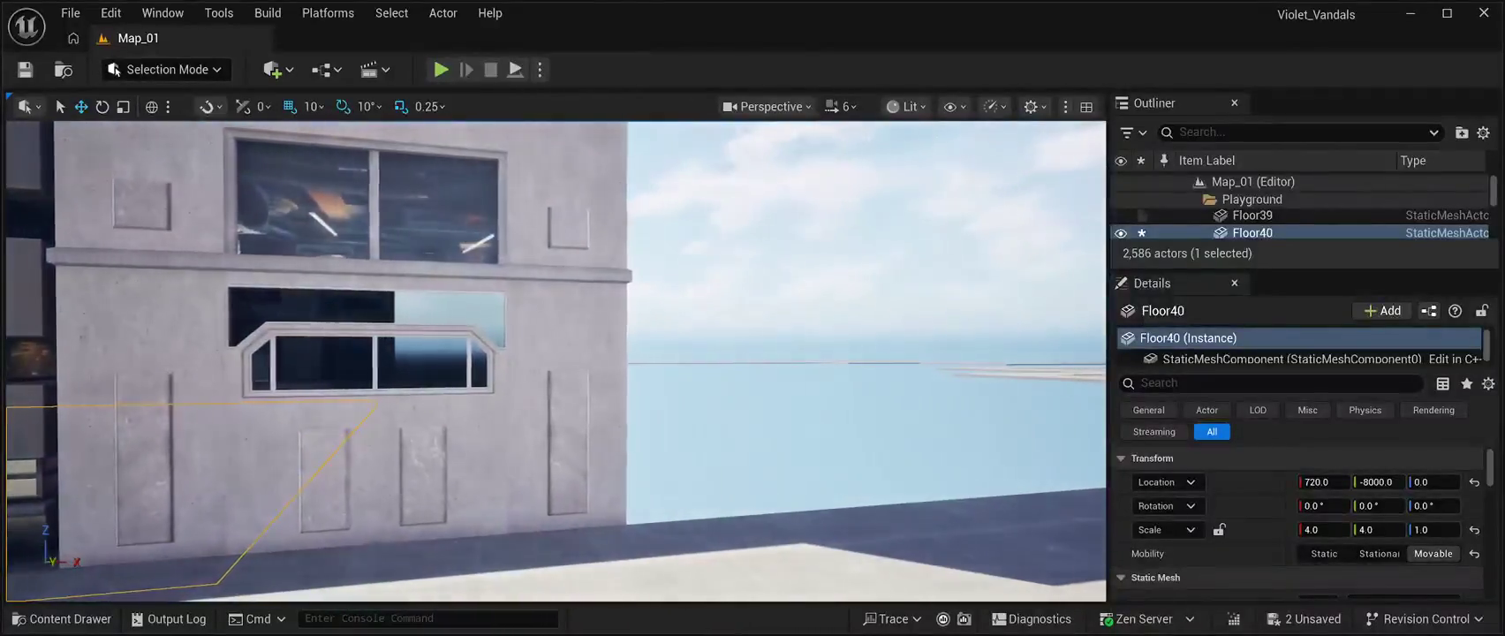
key(s)
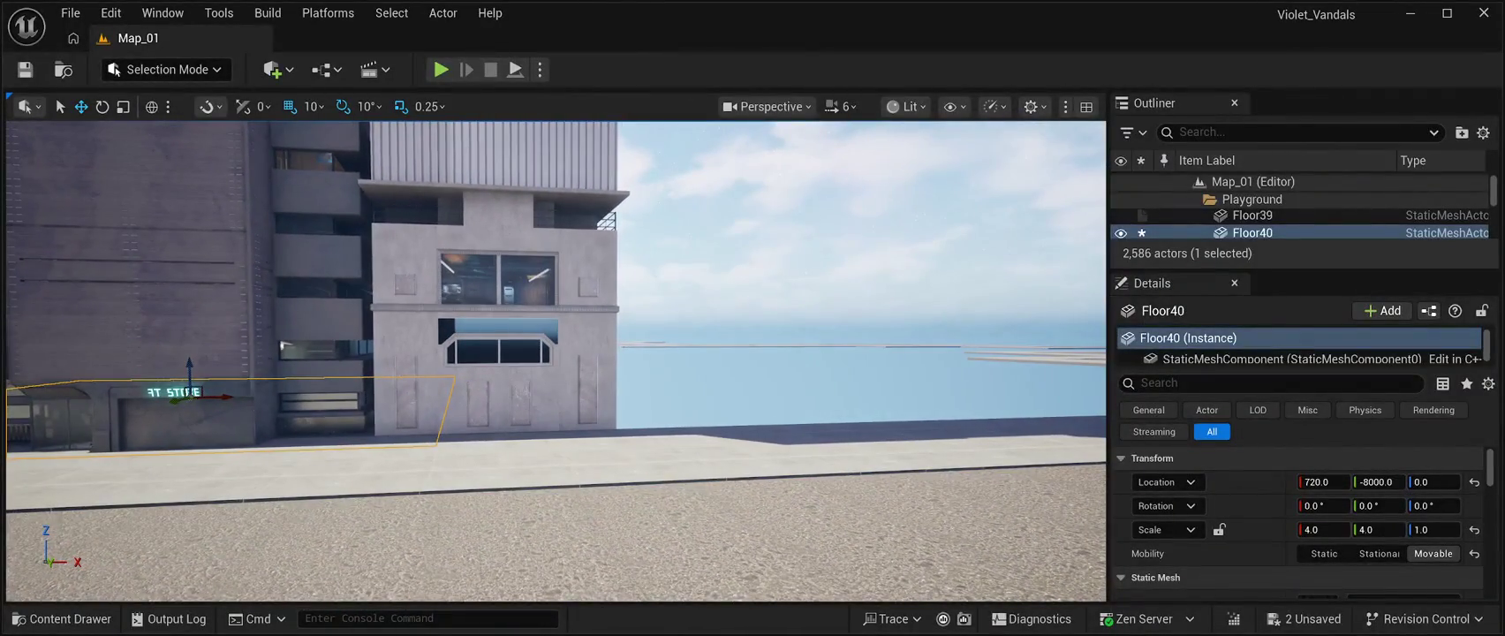
- Reselect BP_CPB02Building03 and nudge it along X to 3702
click(494, 380)
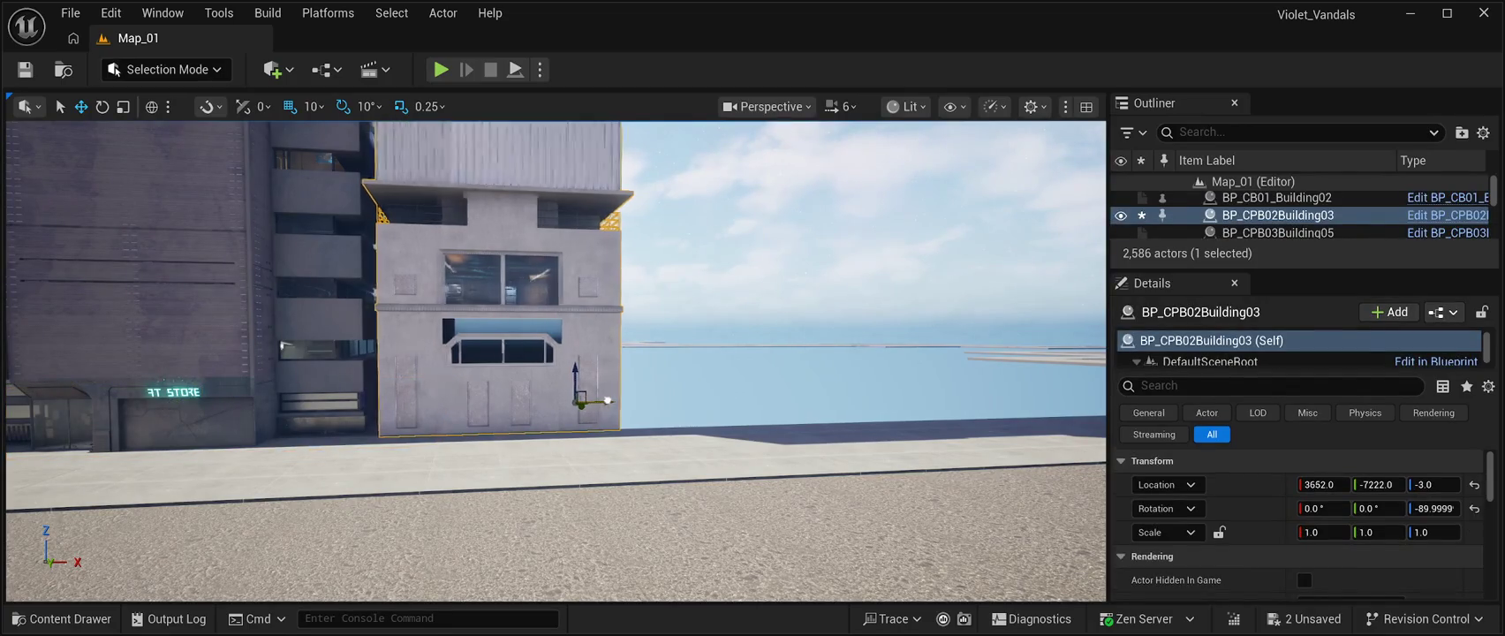
drag(618, 400, 614, 399)
key(w)
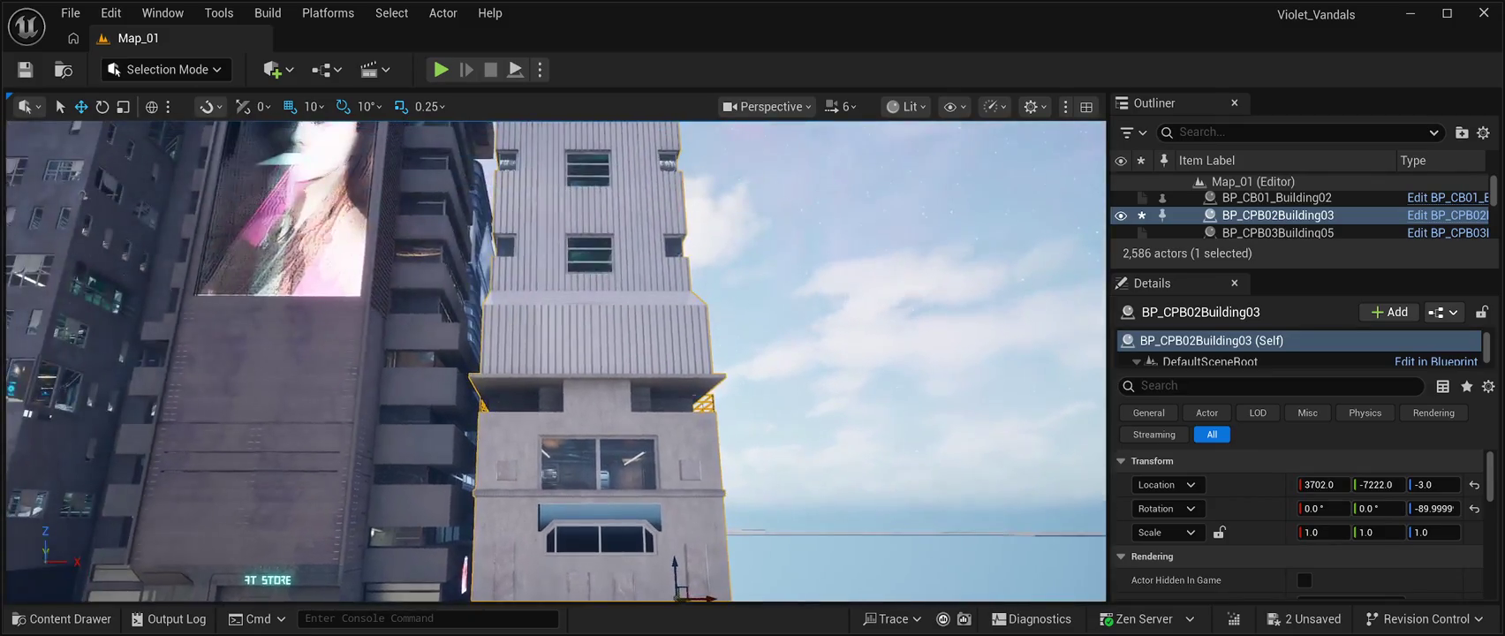
key(d)
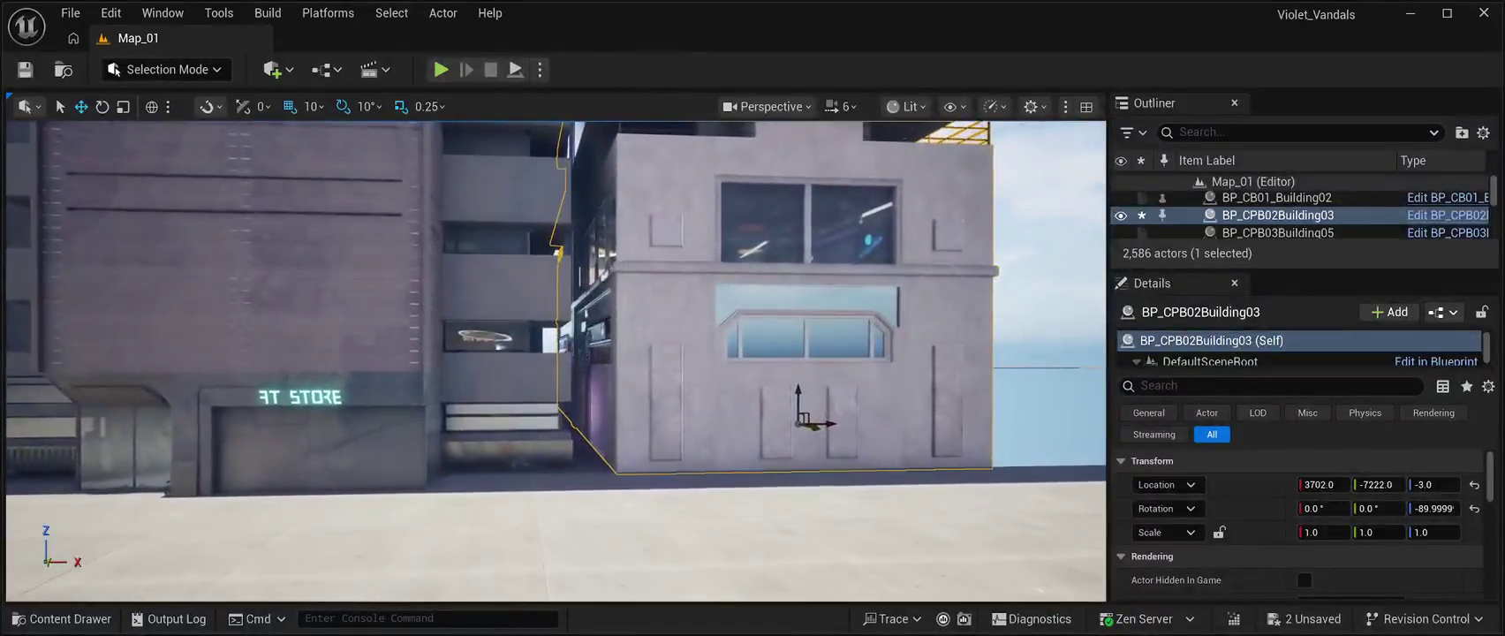
key(a)
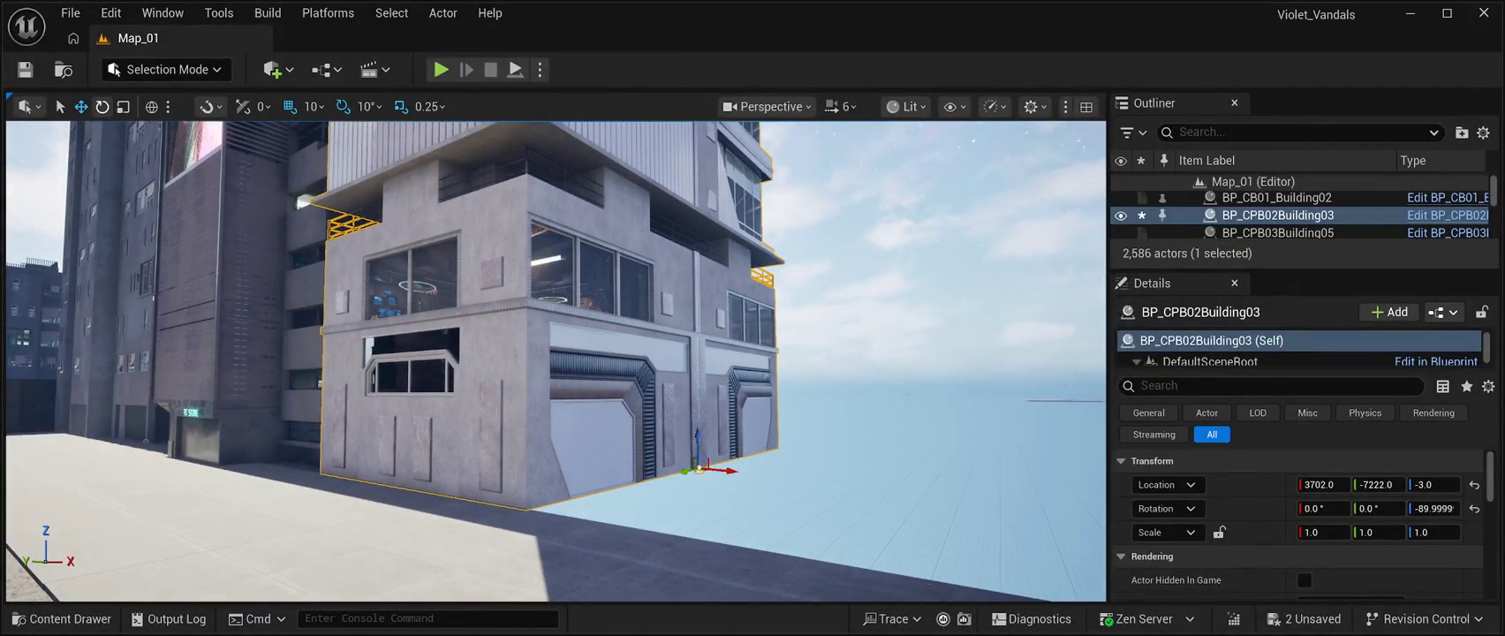
- Rotate the building to -180° and slide it along Y to -8452, then select Floor40
click(102, 106)
mouse_move(746, 470)
mouse_down()
mouse_move(653, 467)
mouse_move(636, 552)
mouse_up()
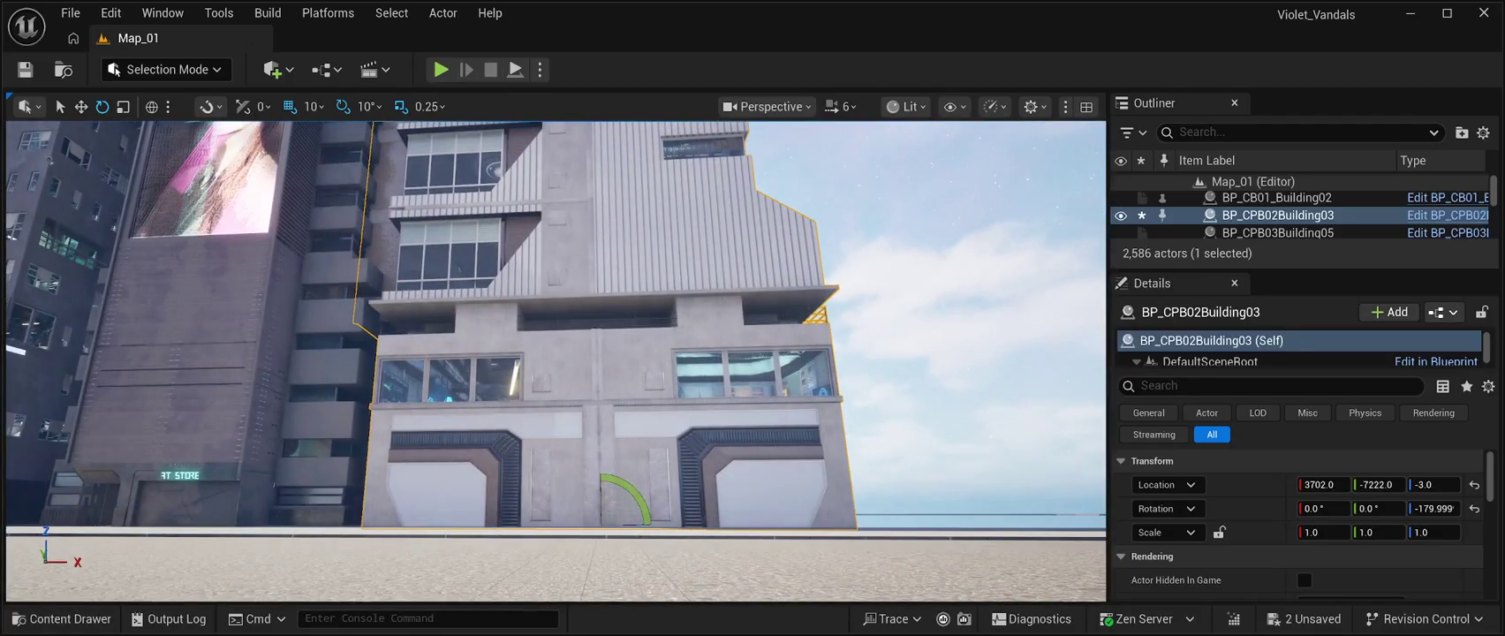
click(80, 106)
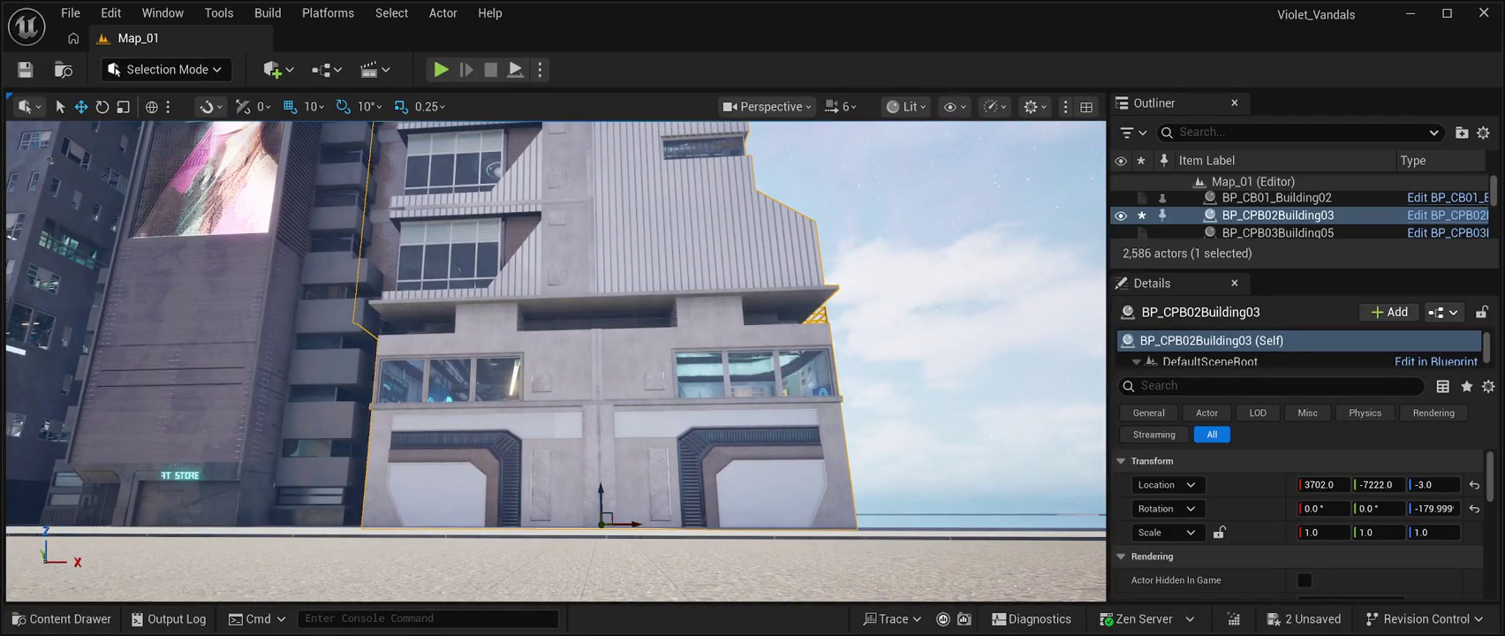
drag(636, 552, 561, 540)
mouse_move(698, 418)
mouse_down()
mouse_move(871, 420)
mouse_move(814, 421)
mouse_move(848, 421)
mouse_move(773, 371)
mouse_move(720, 406)
mouse_move(636, 358)
mouse_up()
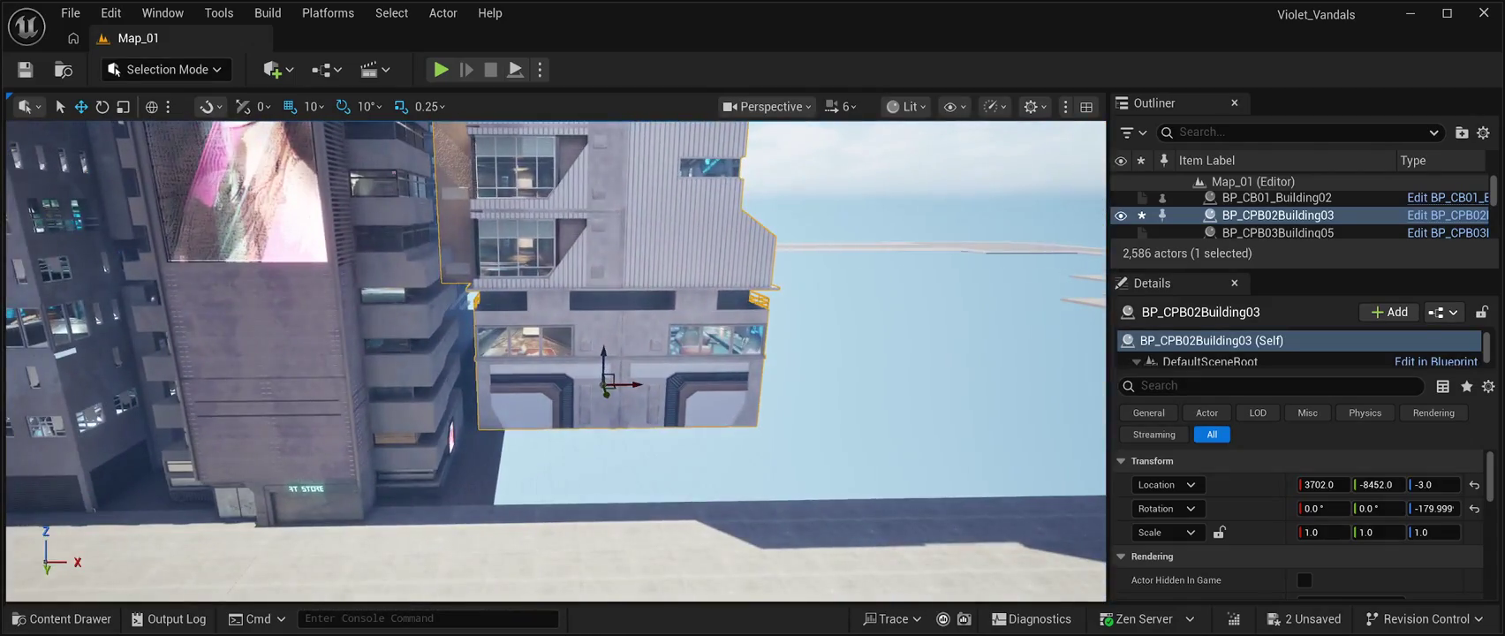
click(398, 415)
- Duplicate the floor slab as Floor41 and slide it along X to 4730
key(ctrl+d)
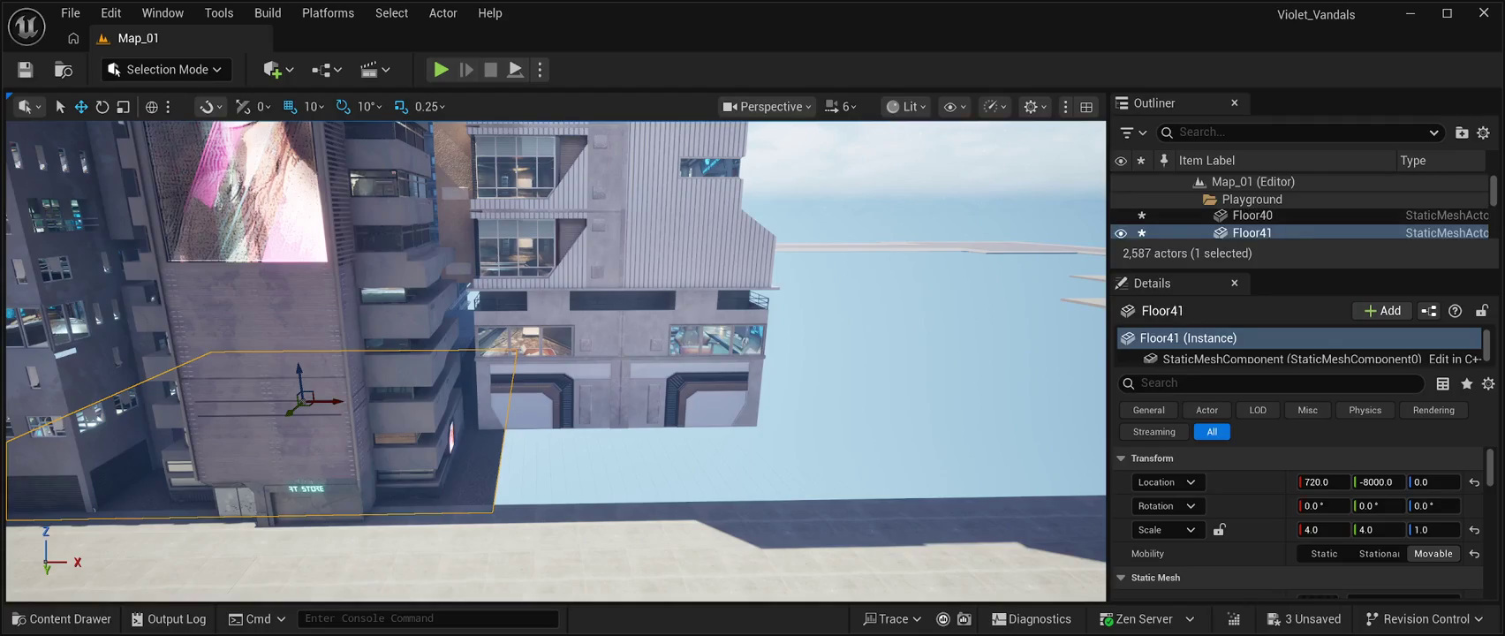
drag(345, 402, 740, 435)
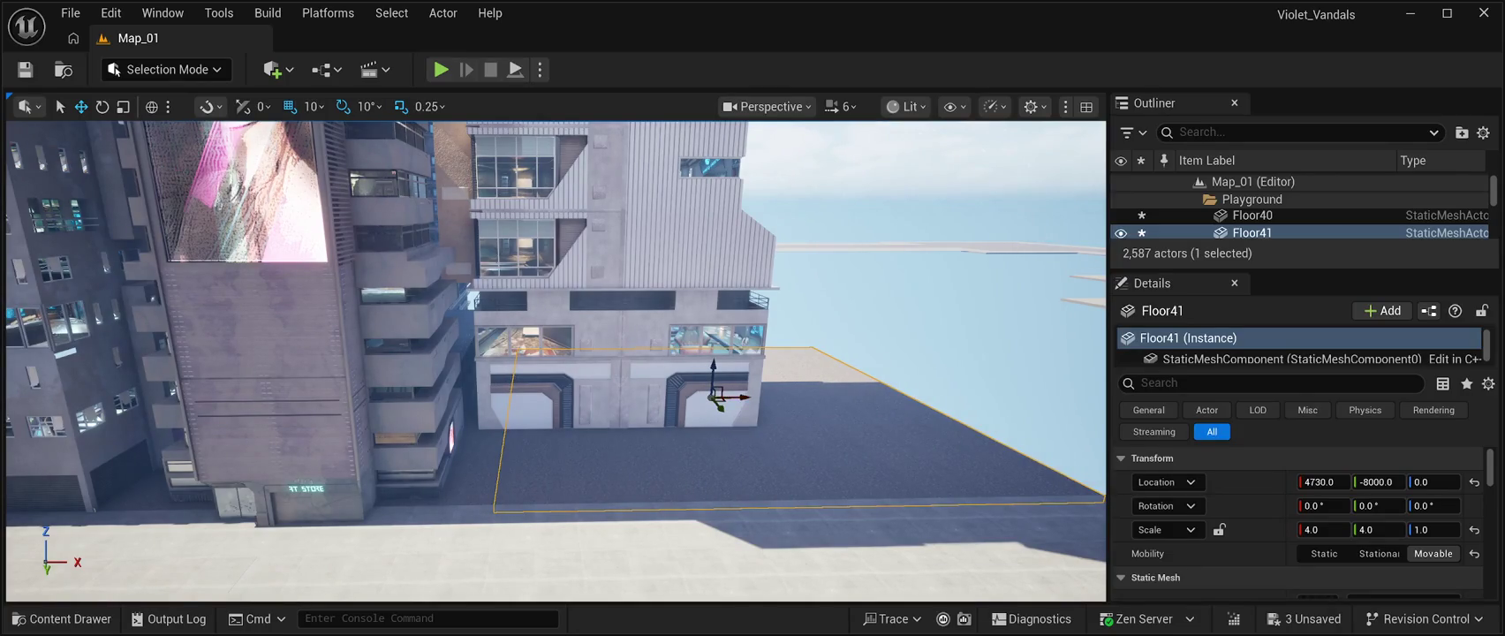
click(972, 221)
drag(972, 221, 901, 155)
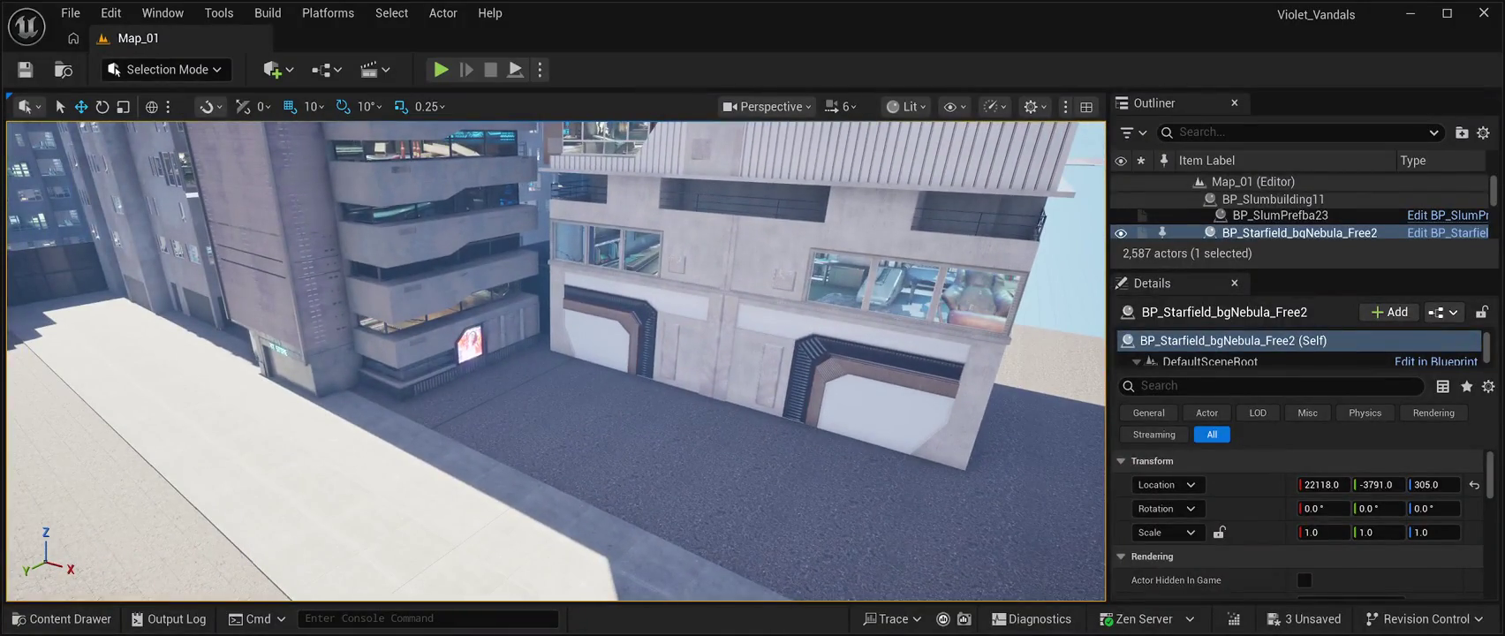
- Shift BP_CPB02Building03 along the street to X 3592, Y -9412, onto the new slab
key(ctrl+z)
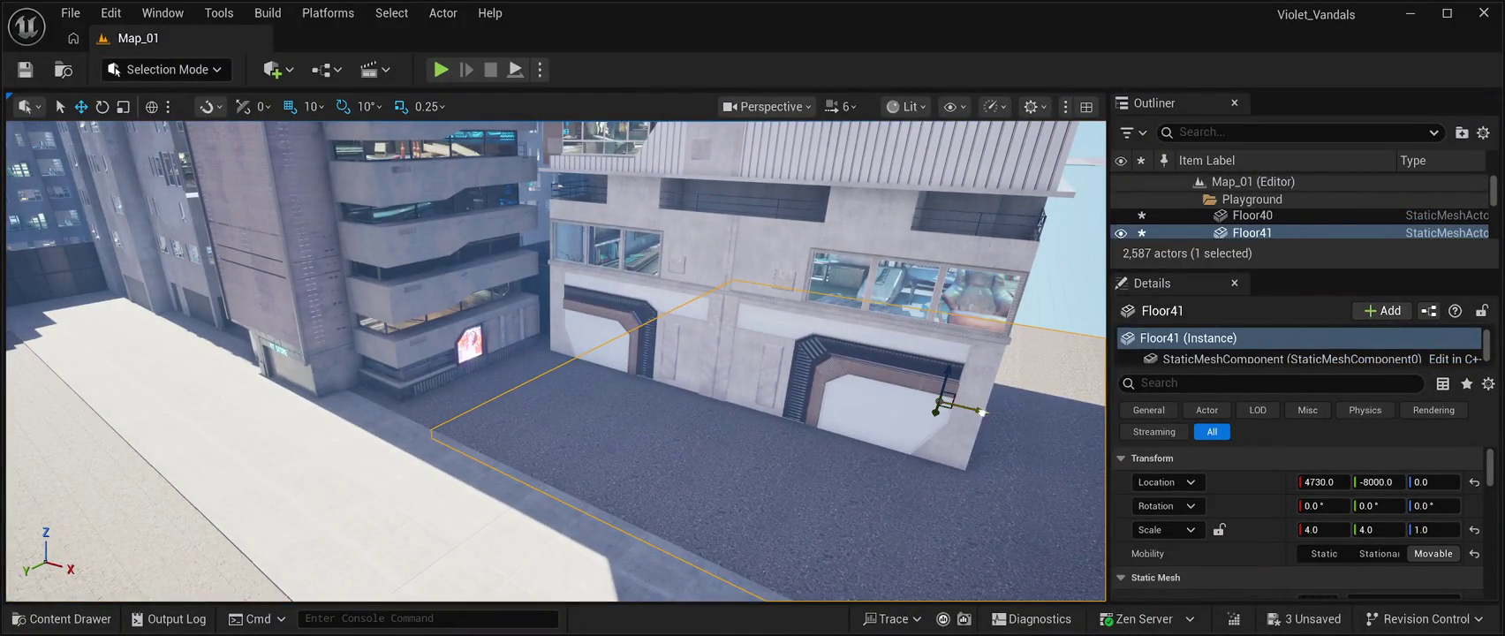
drag(556, 353, 557, 300)
key(ctrl+y)
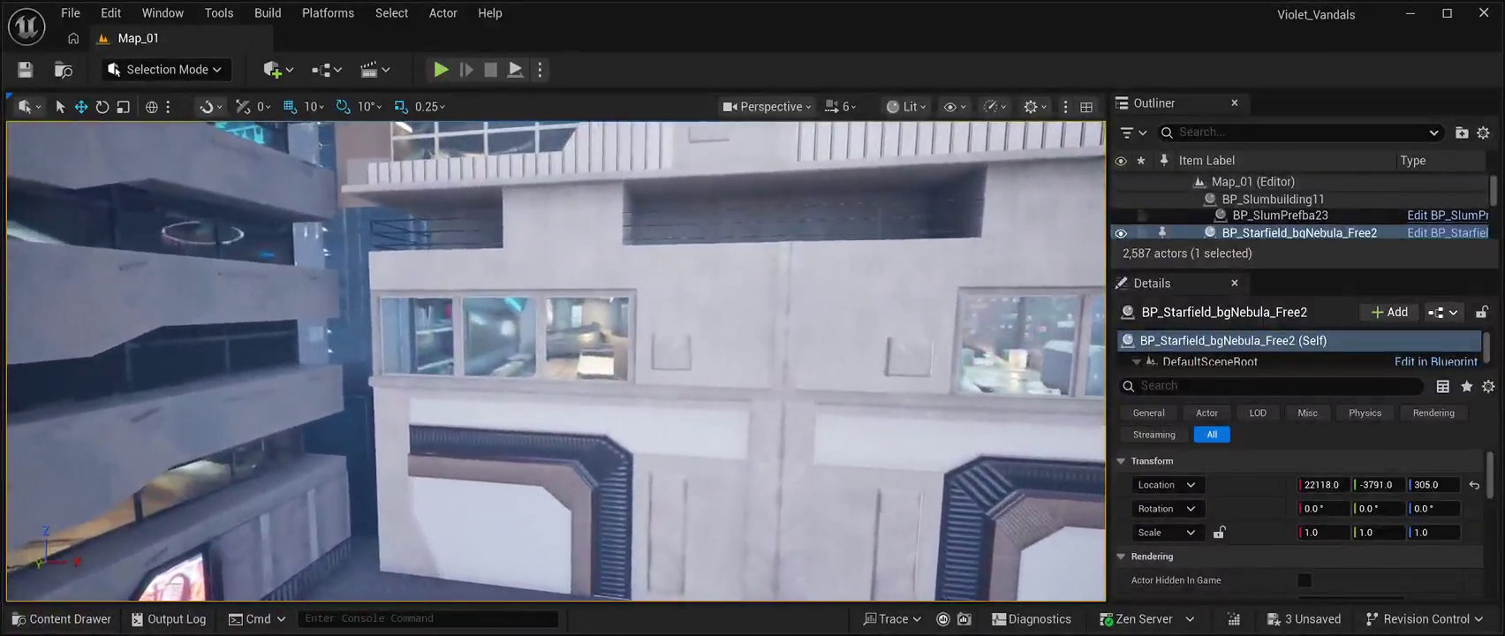
key(ctrl+z)
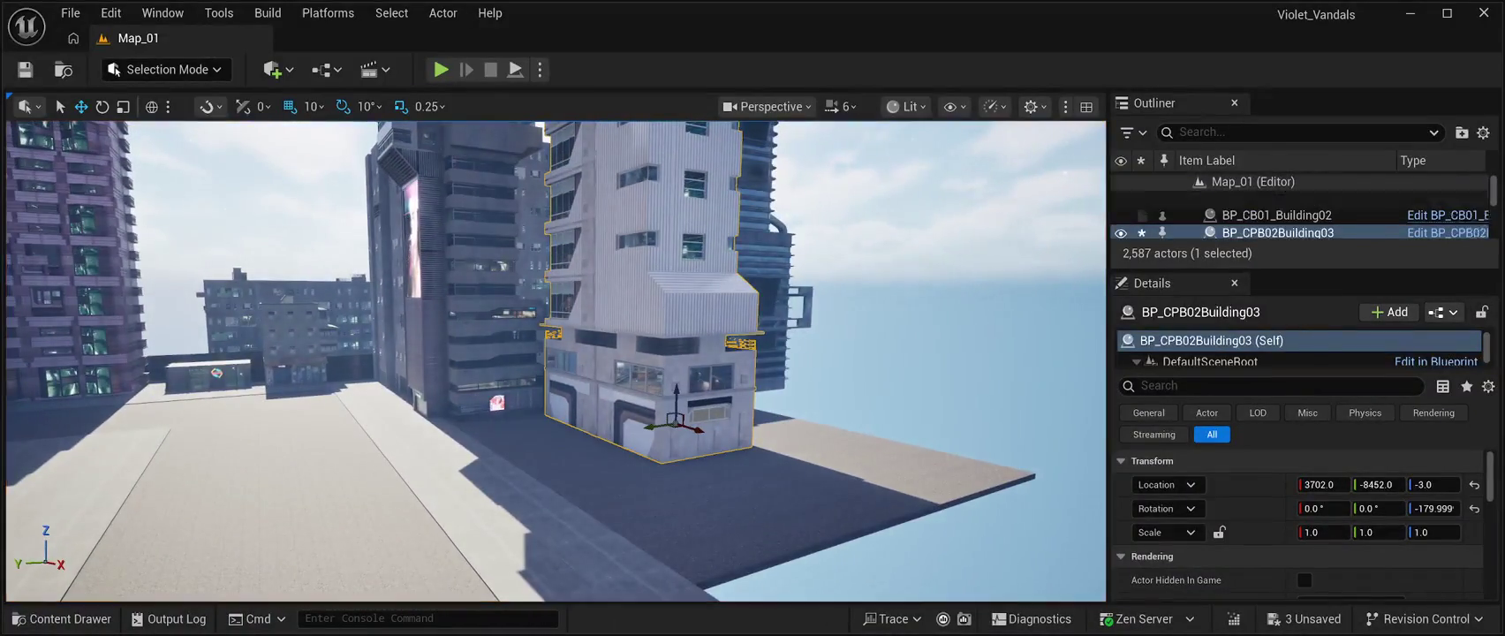
drag(658, 426, 707, 420)
key(f)
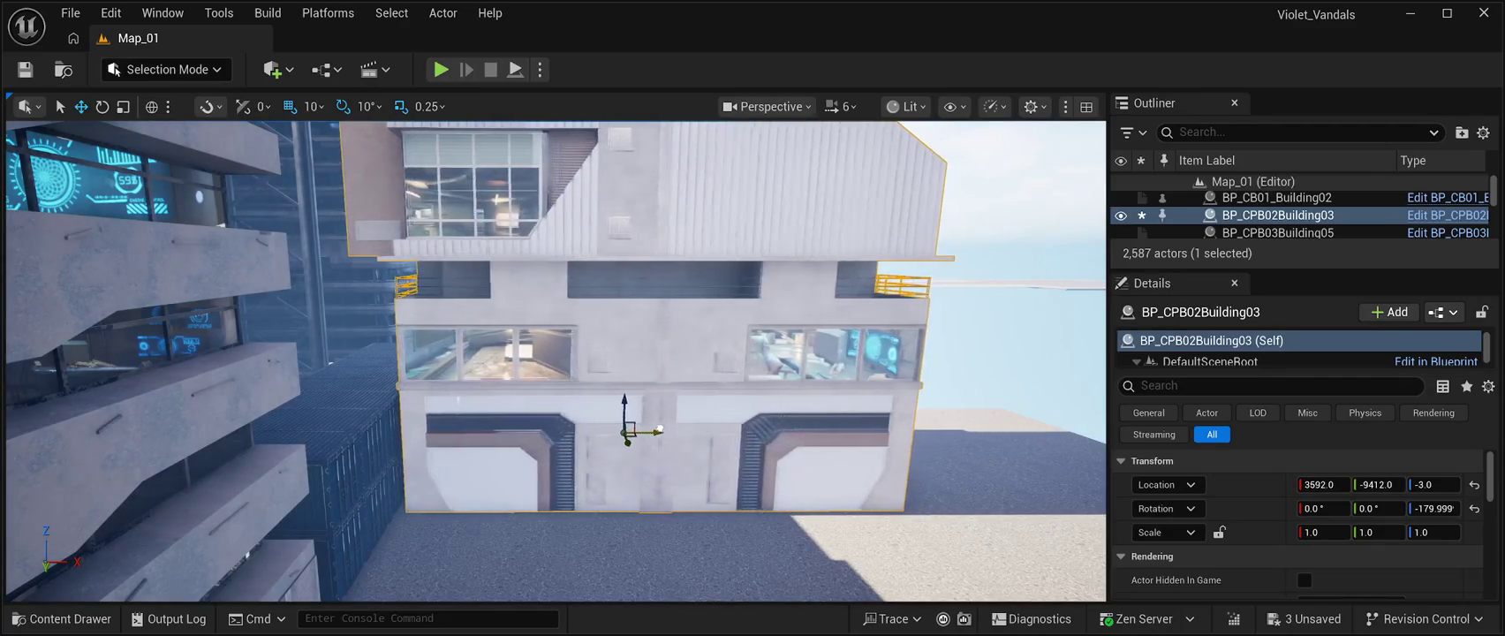
- Swing the view and drag BP_CPB02Building03 along Y to -9962
drag(654, 428, 504, 431)
drag(658, 468, 988, 466)
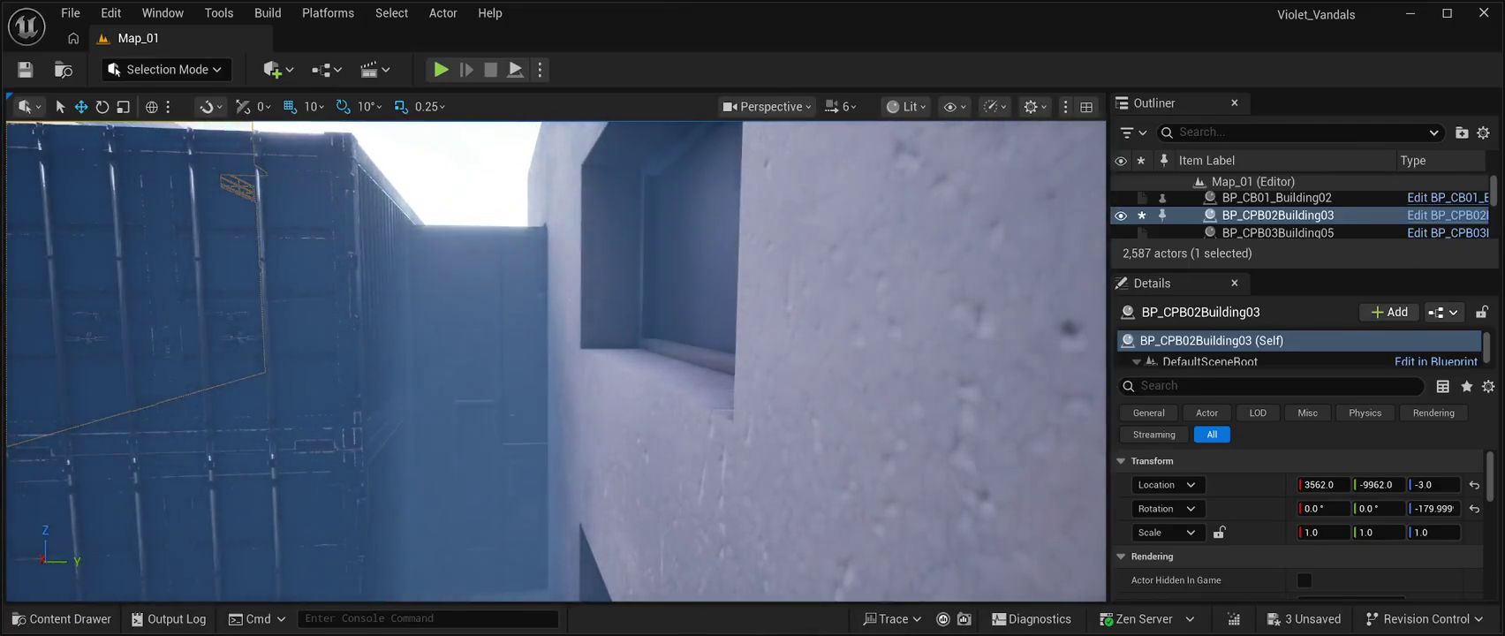
- Delete the SM_Tall_Wall blocking the alley and select the left container stack
click(388, 398)
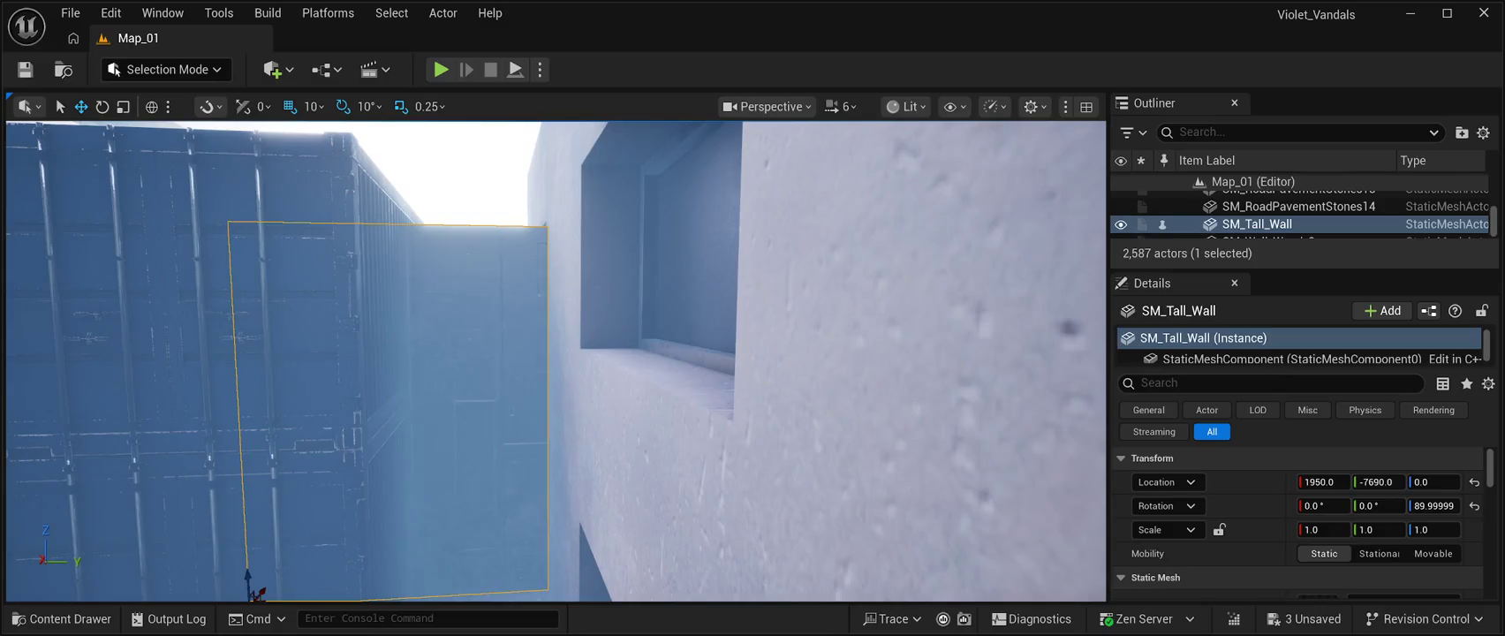
key(Delete)
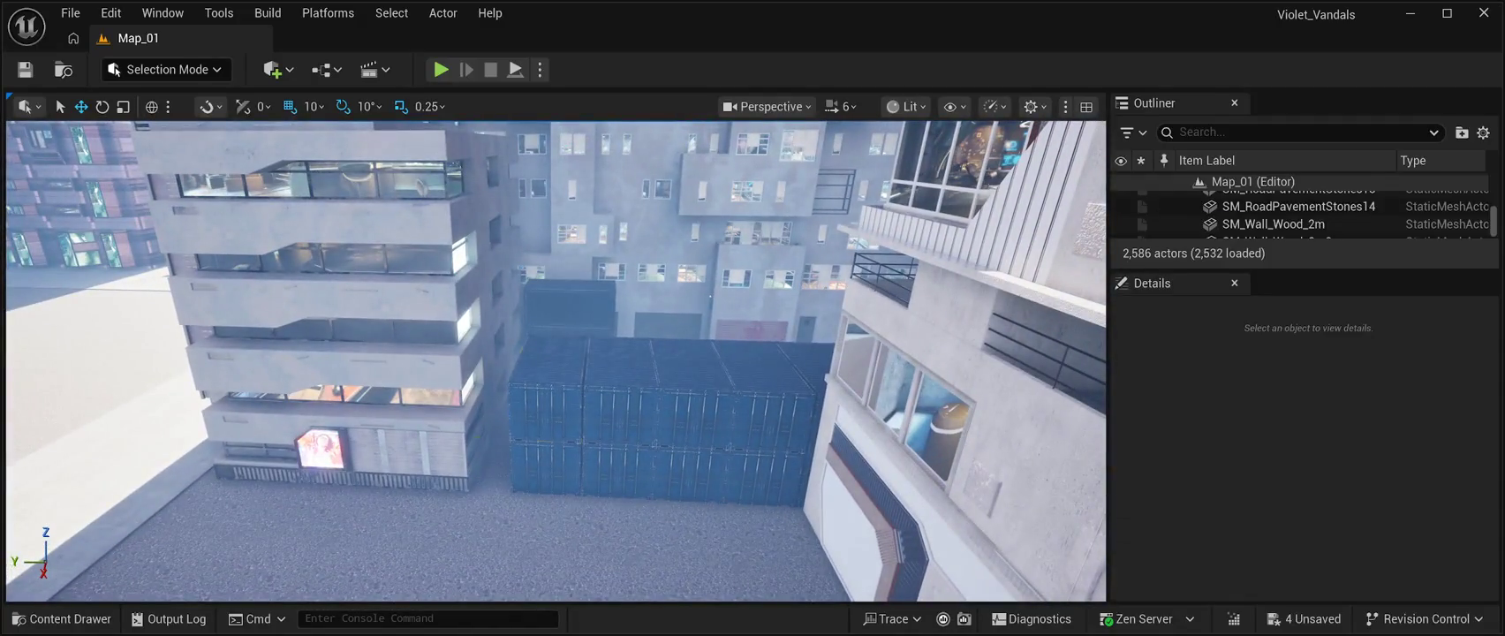
click(547, 388)
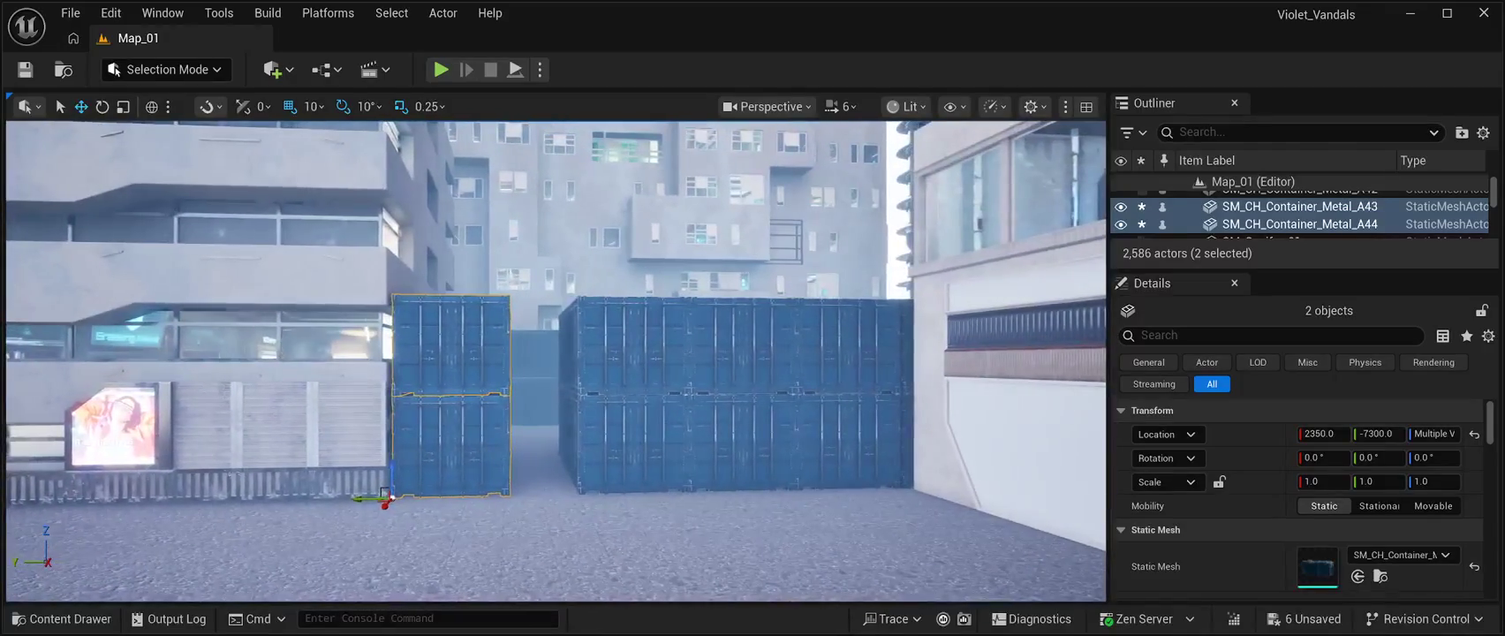
- Slide three stacked container pairs left to close the gaps between them
click(574, 323)
ctrl+click(583, 451)
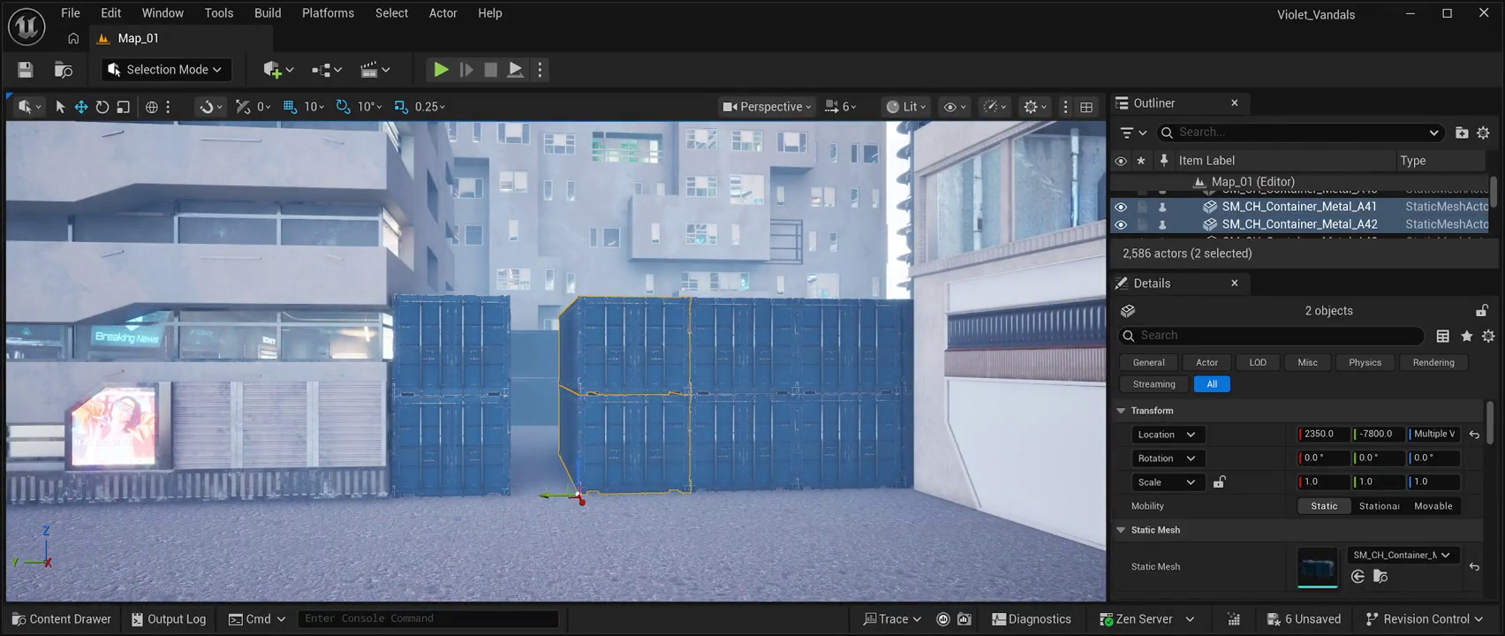
drag(548, 495, 481, 491)
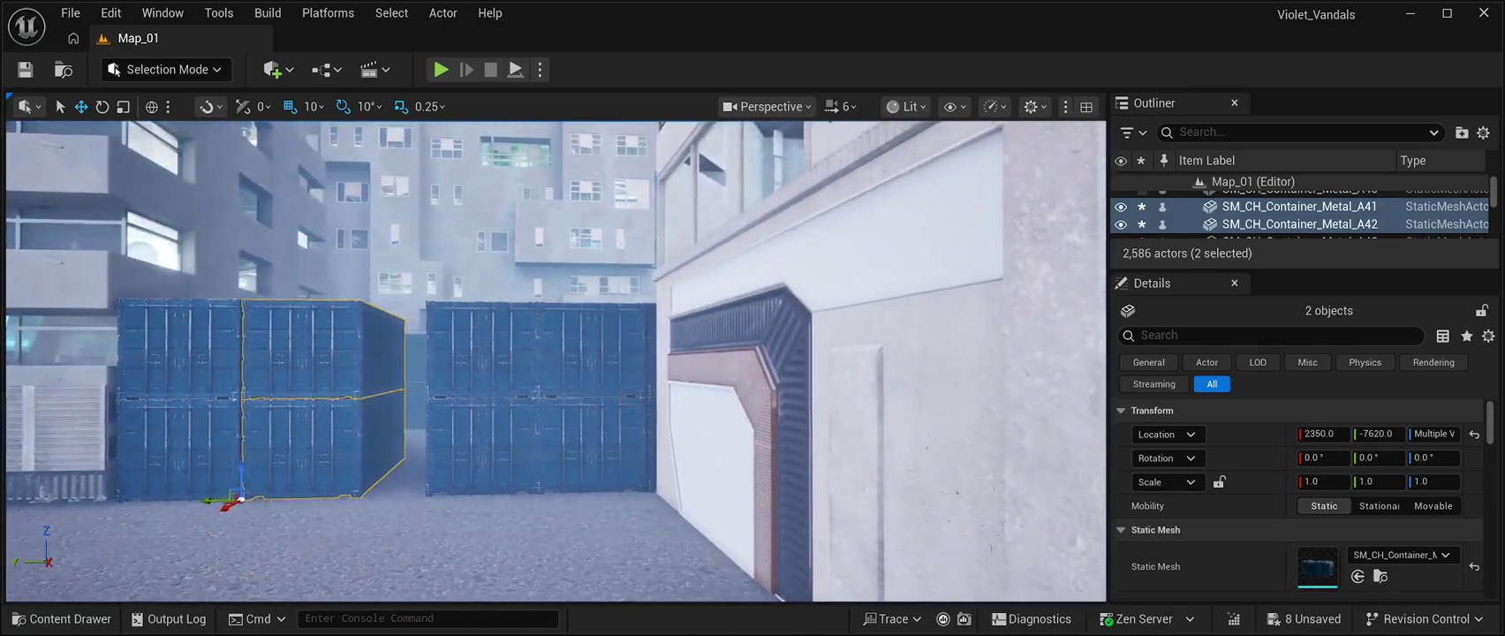
click(423, 398)
ctrl+click(433, 424)
drag(390, 486, 339, 484)
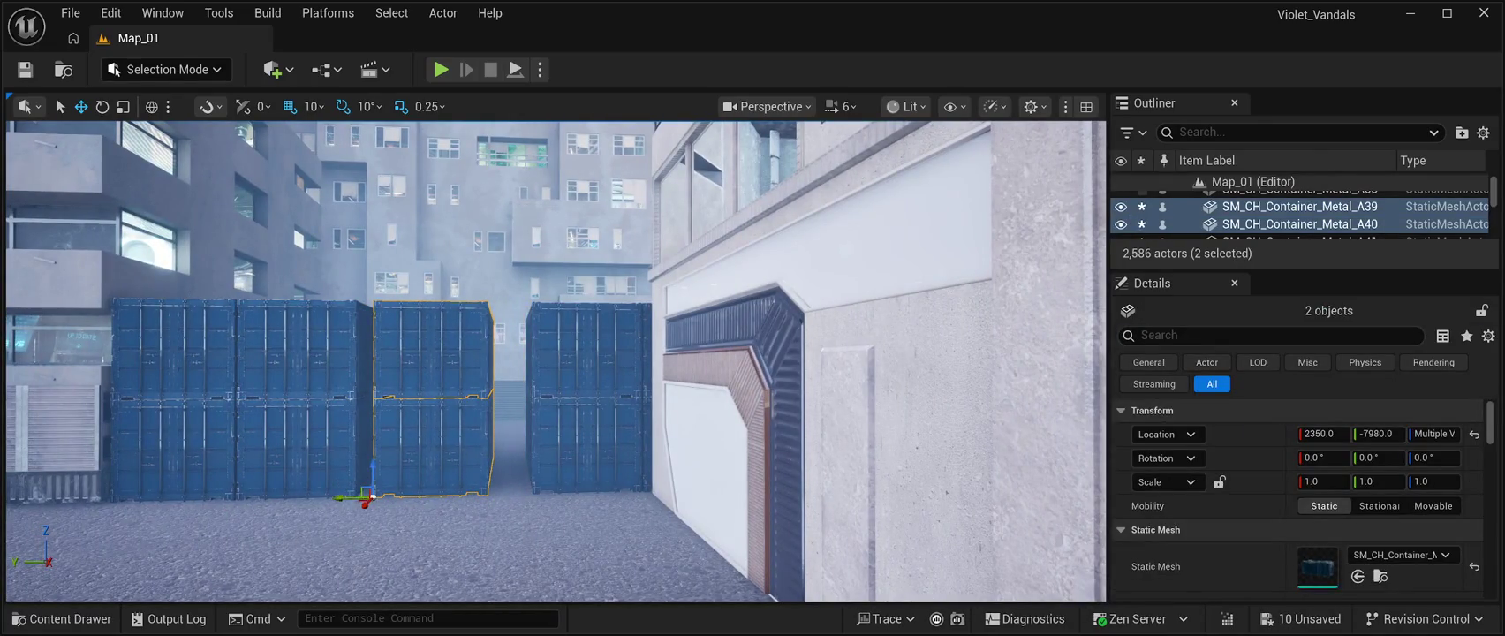
click(530, 389)
ctrl+click(539, 441)
drag(522, 495, 489, 495)
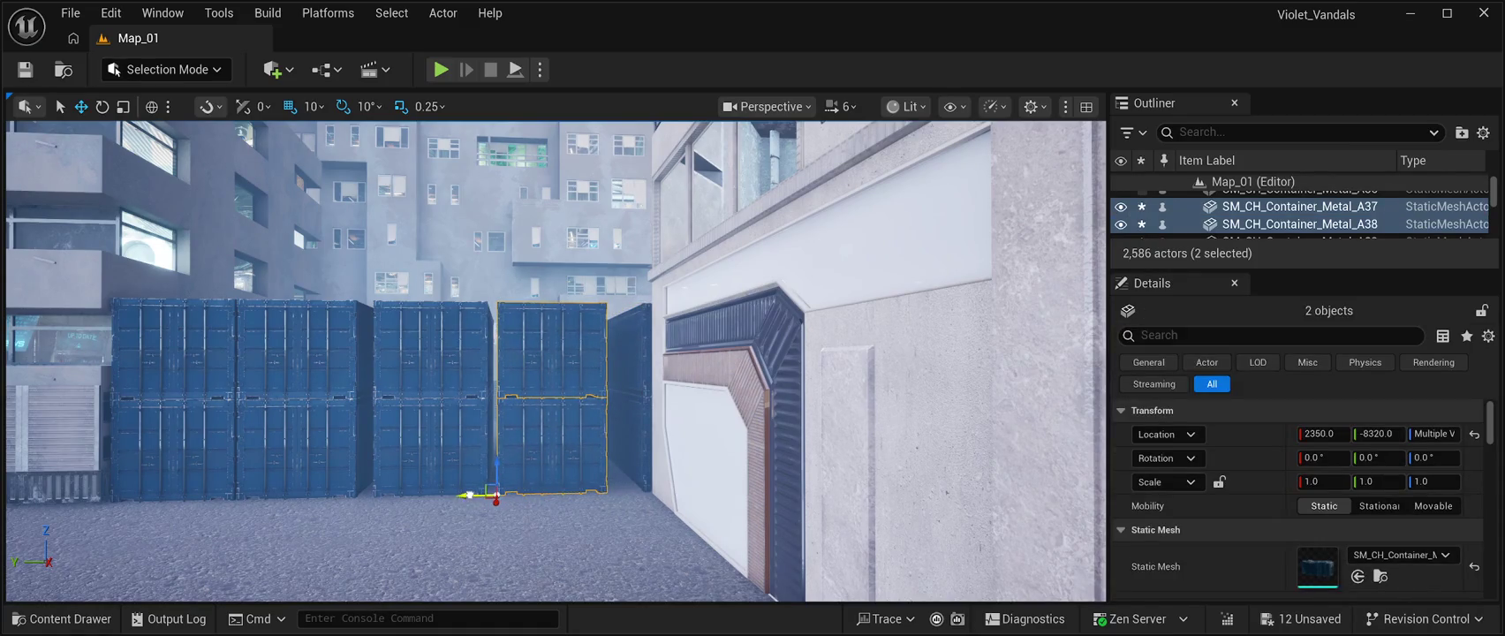
- Duplicate a container pair further along the row and nudge A41/A42 to Y -7630
drag(557, 371, 504, 371)
mouse_move(589, 496)
mouse_down()
mouse_move(689, 493)
mouse_move(676, 495)
mouse_move(703, 473)
mouse_up()
scroll(702, 473, up, 5)
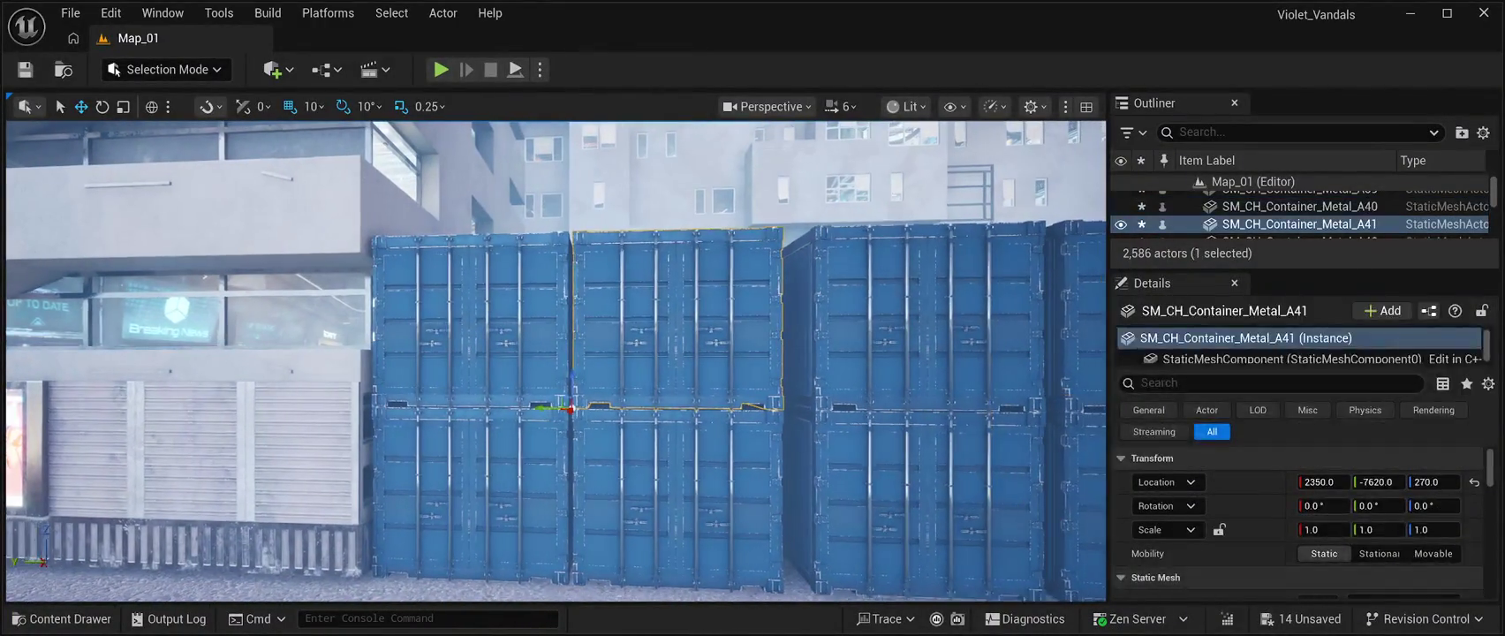
drag(549, 583, 541, 583)
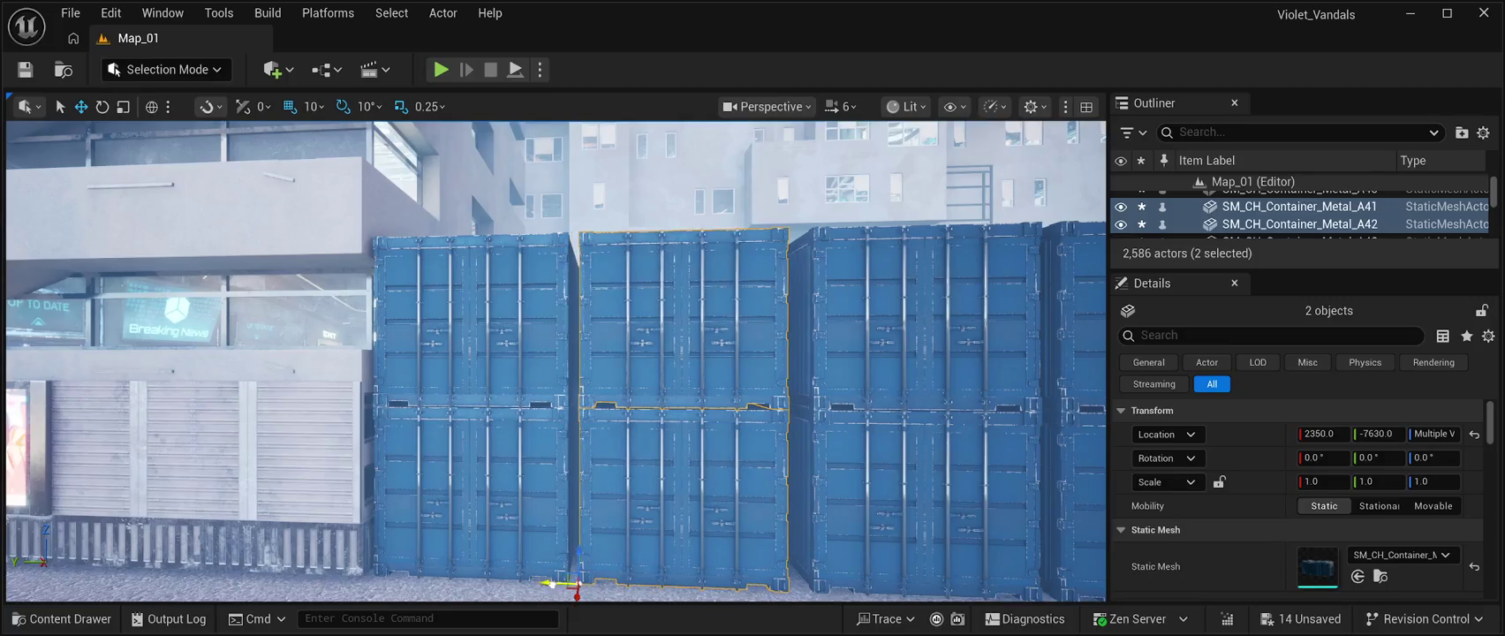
scroll(548, 583, down, 5)
scroll(557, 362, up, 1)
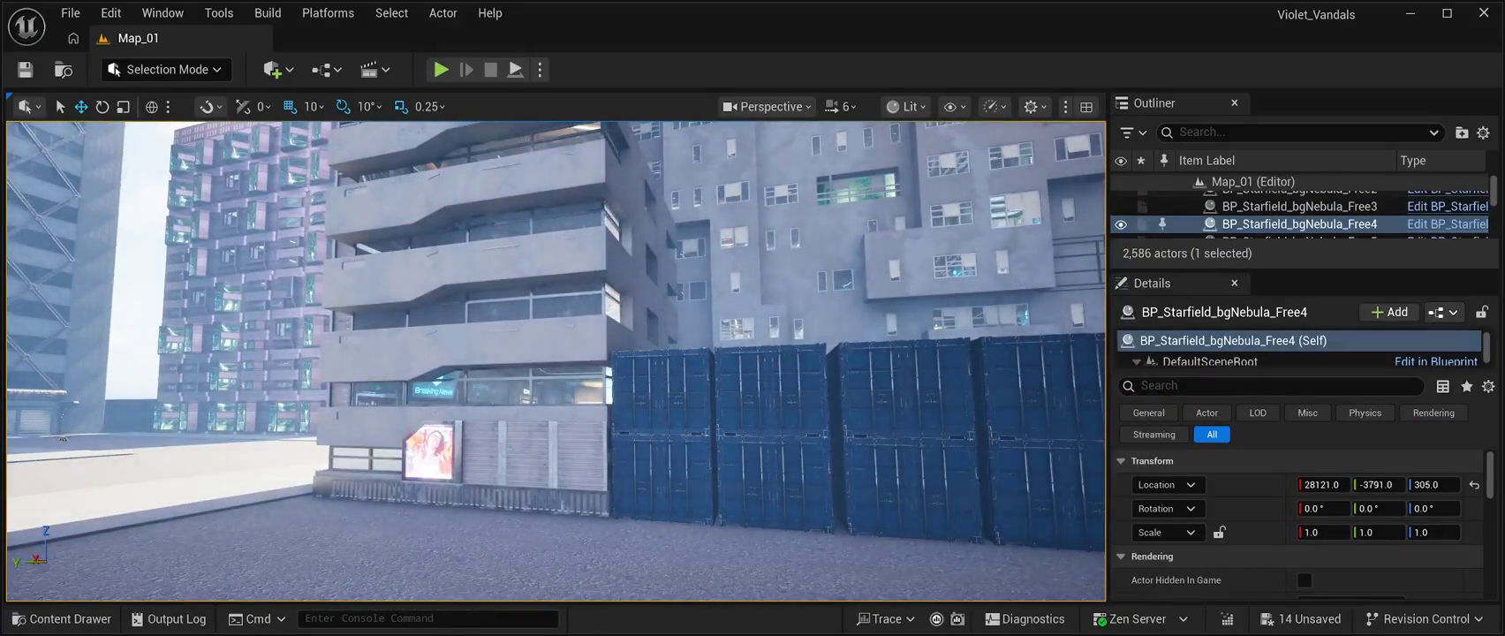
- Save All, then launch a Play In Editor session with Alt+P
click(25, 69)
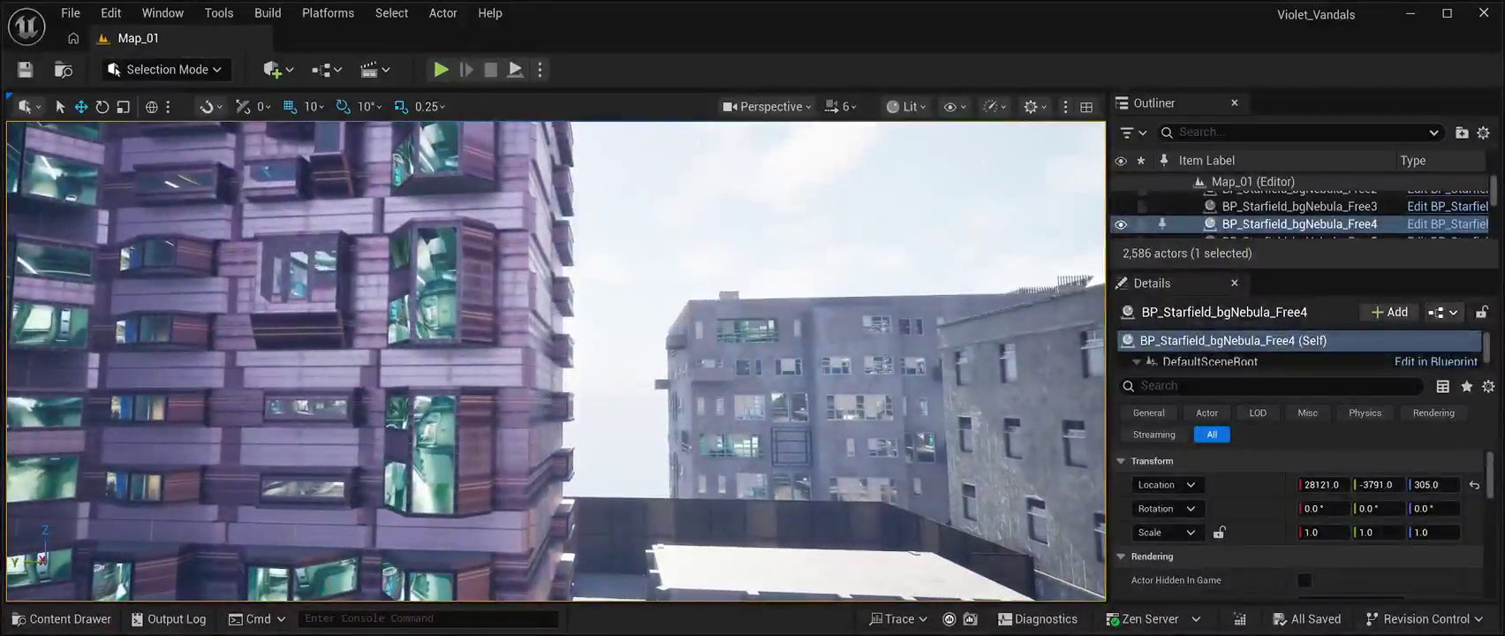
key(alt+p)
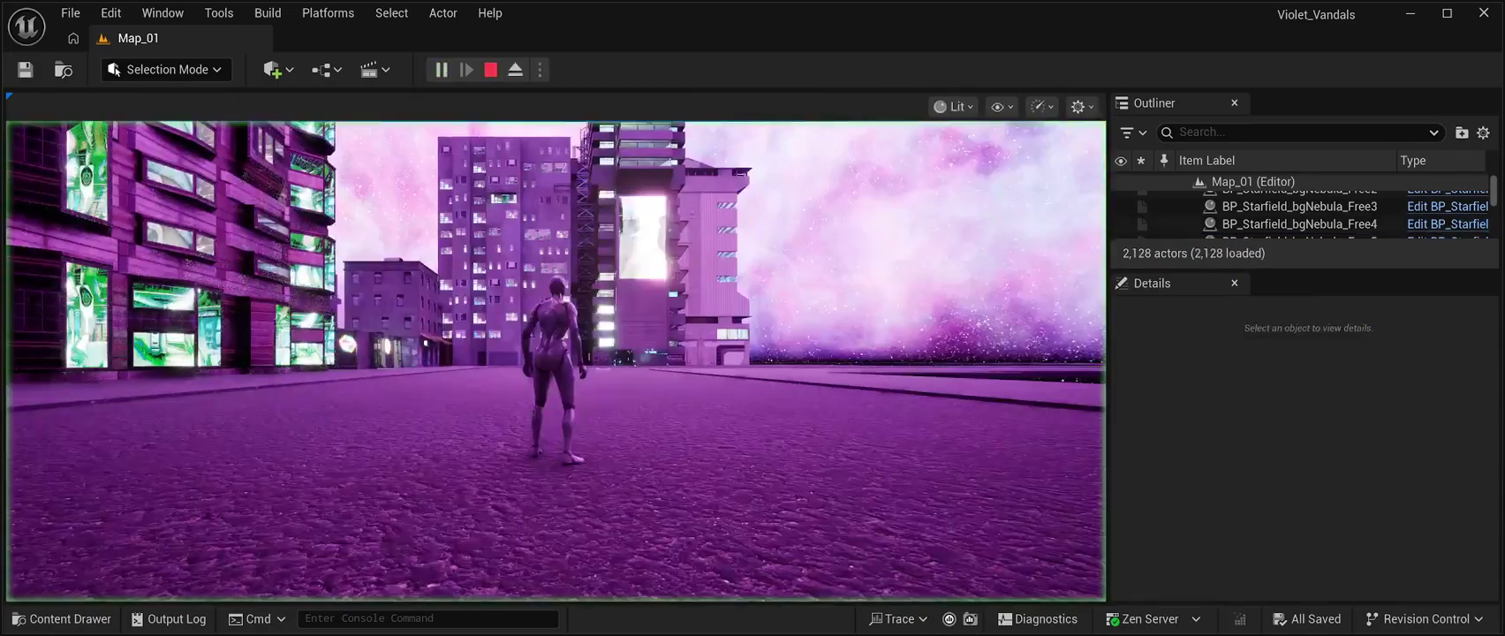
key(w)
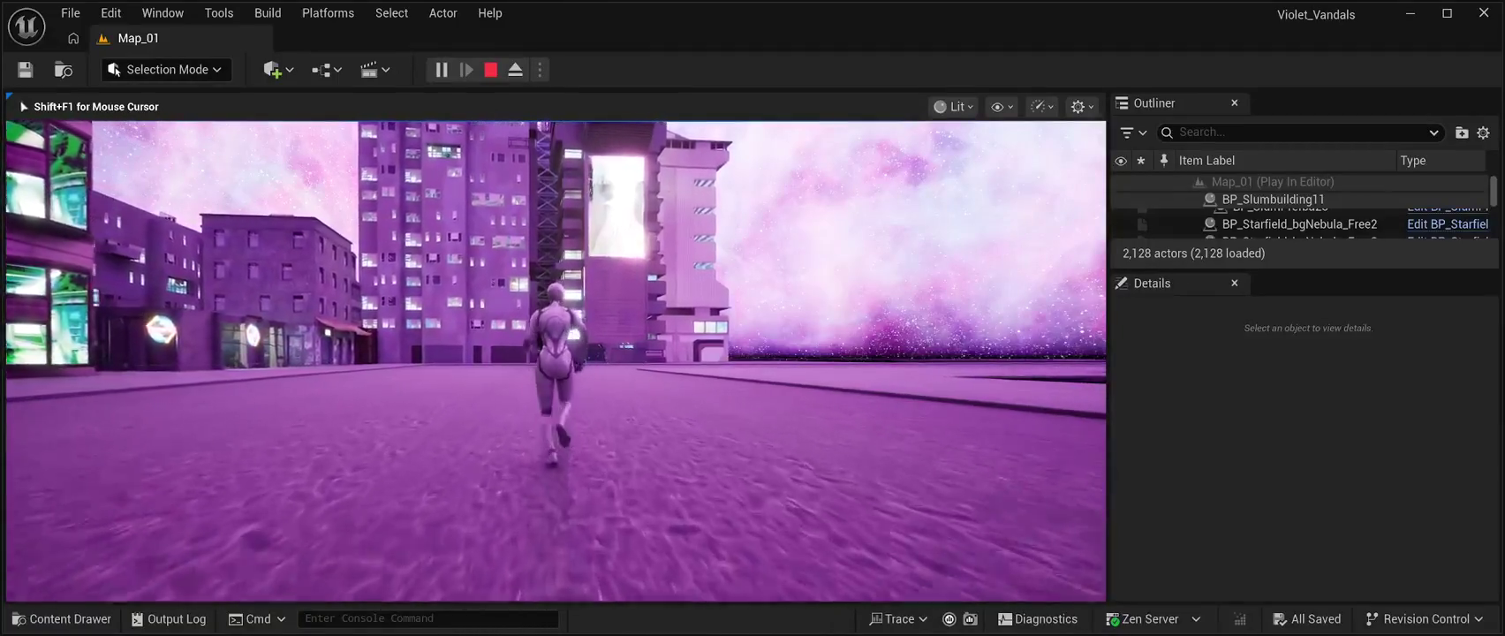
key(a)
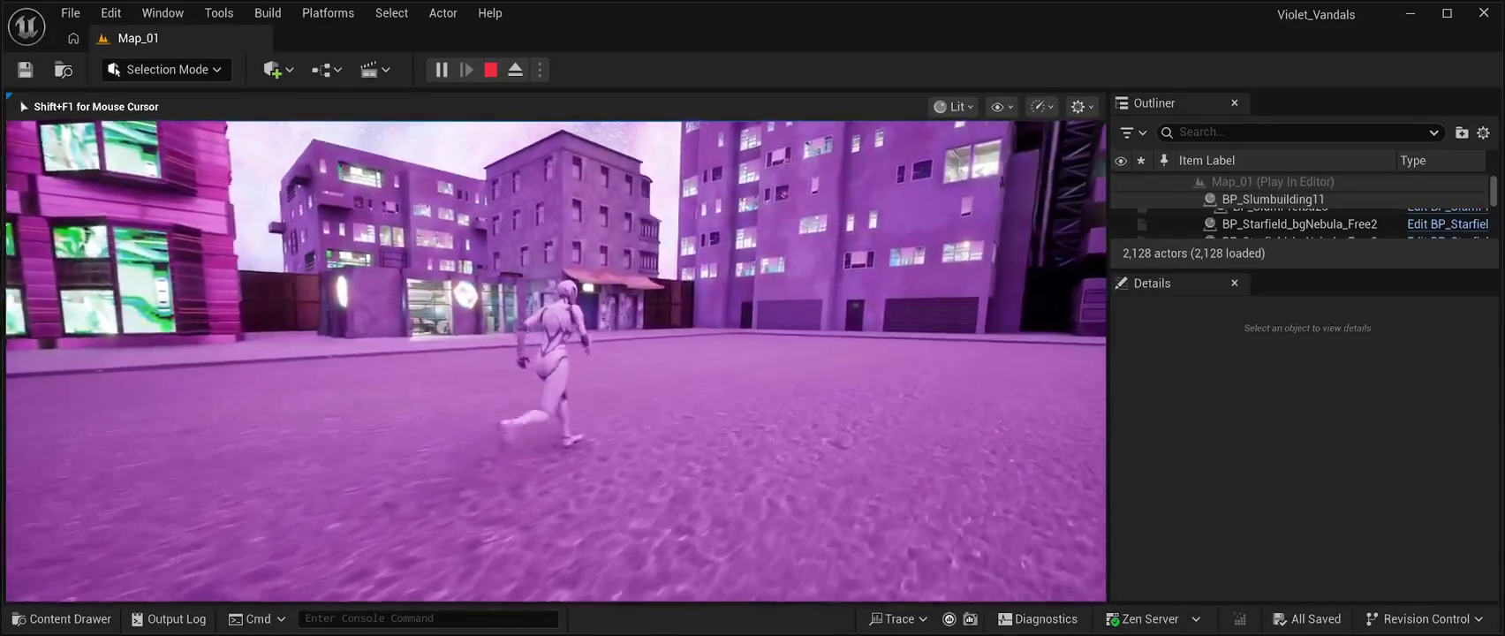
key(d)
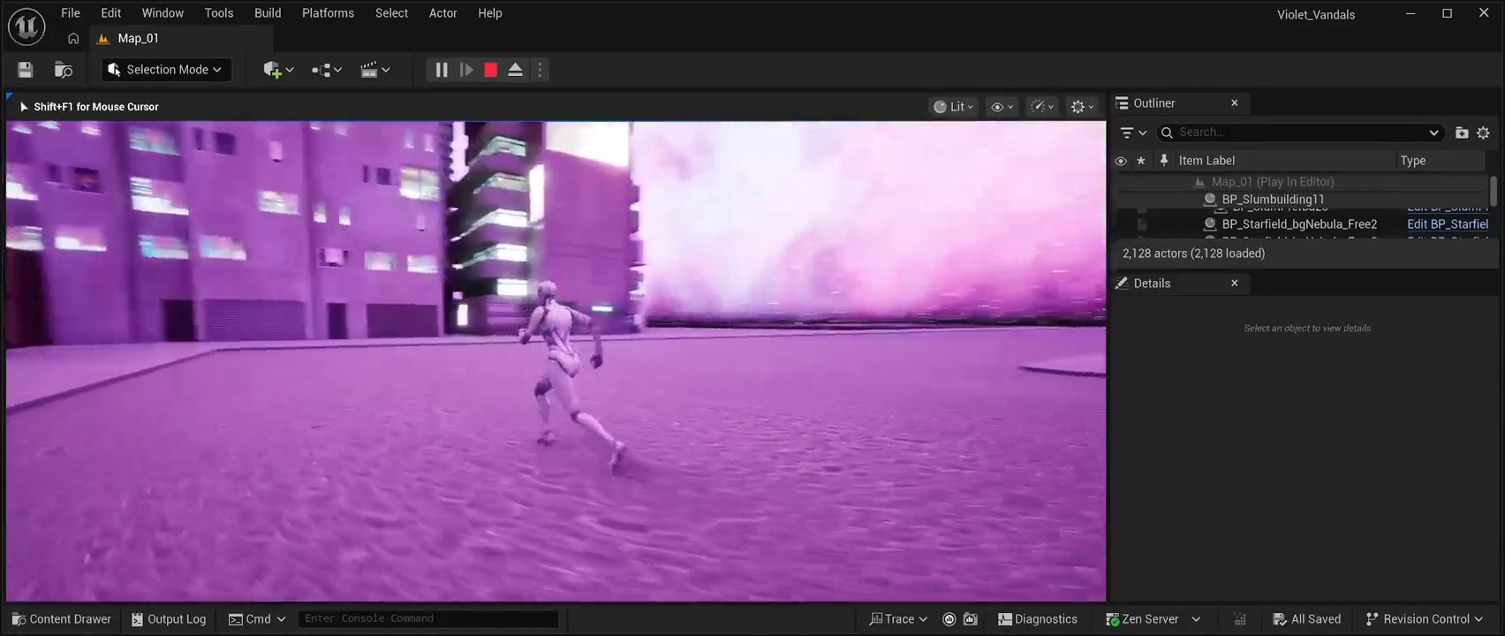
key(w)
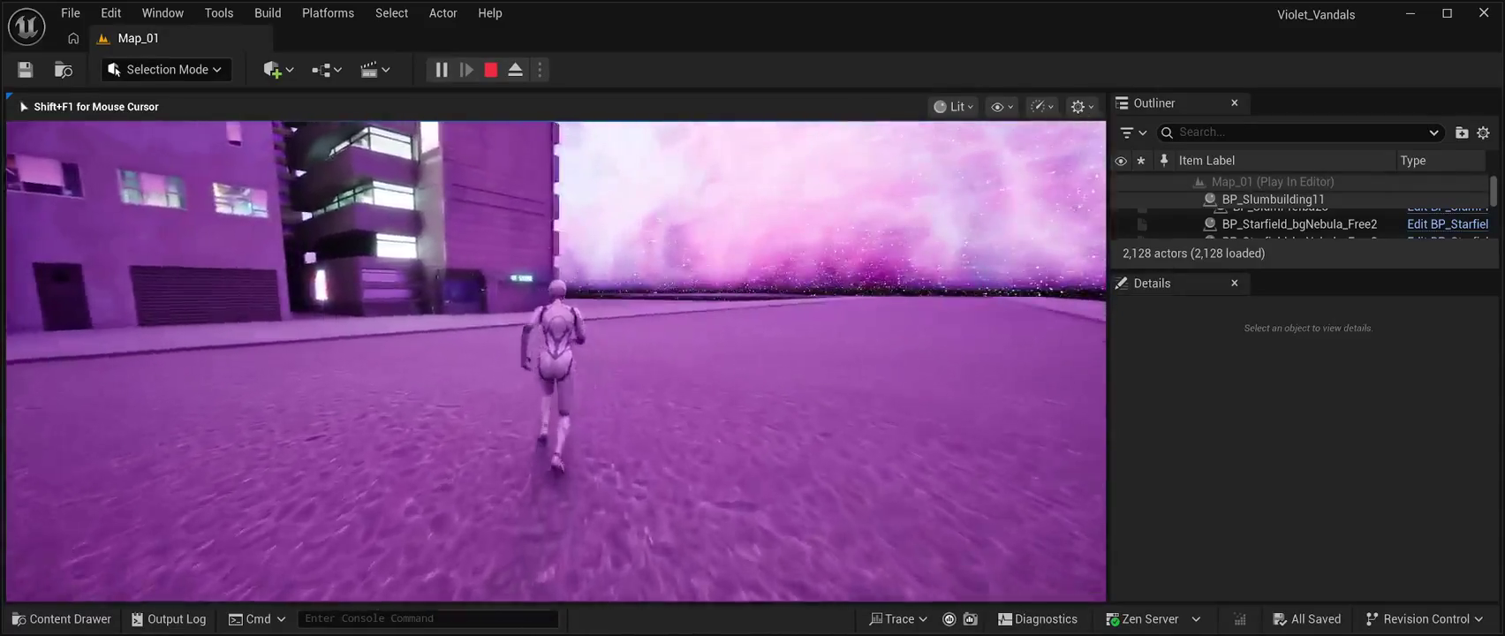
key(a)
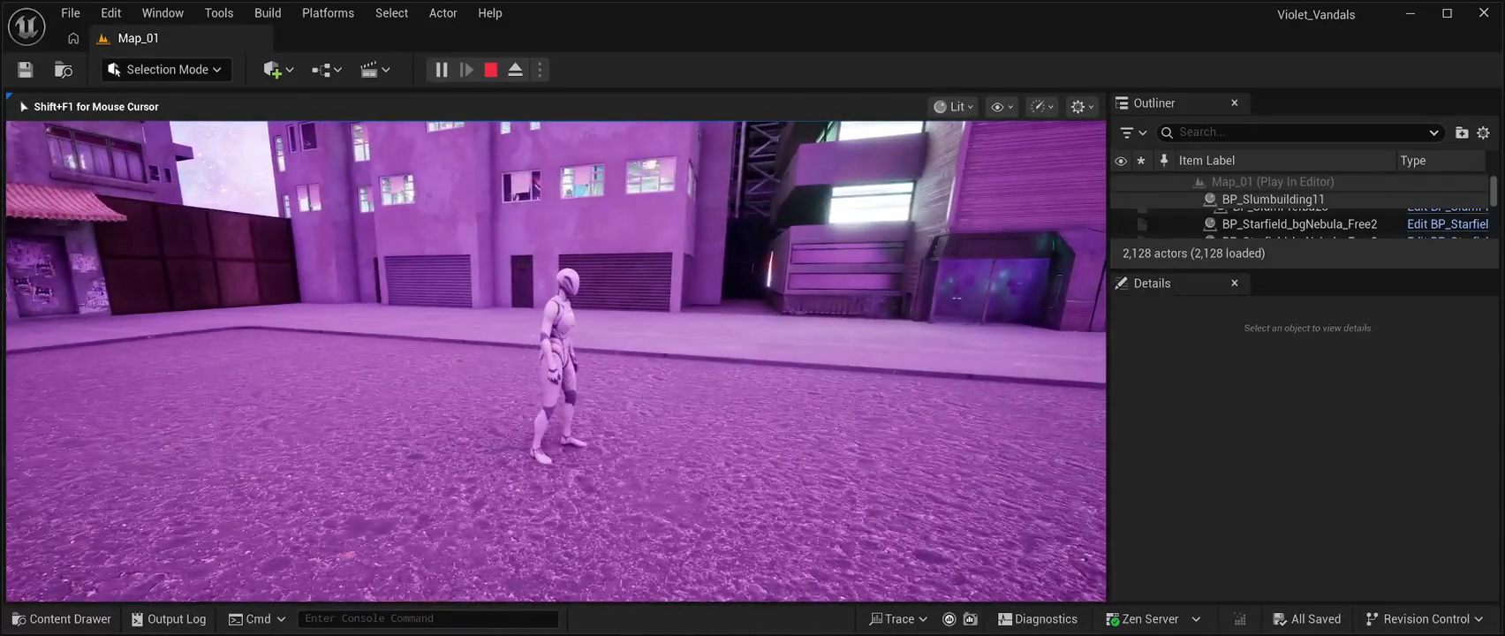
key(w)
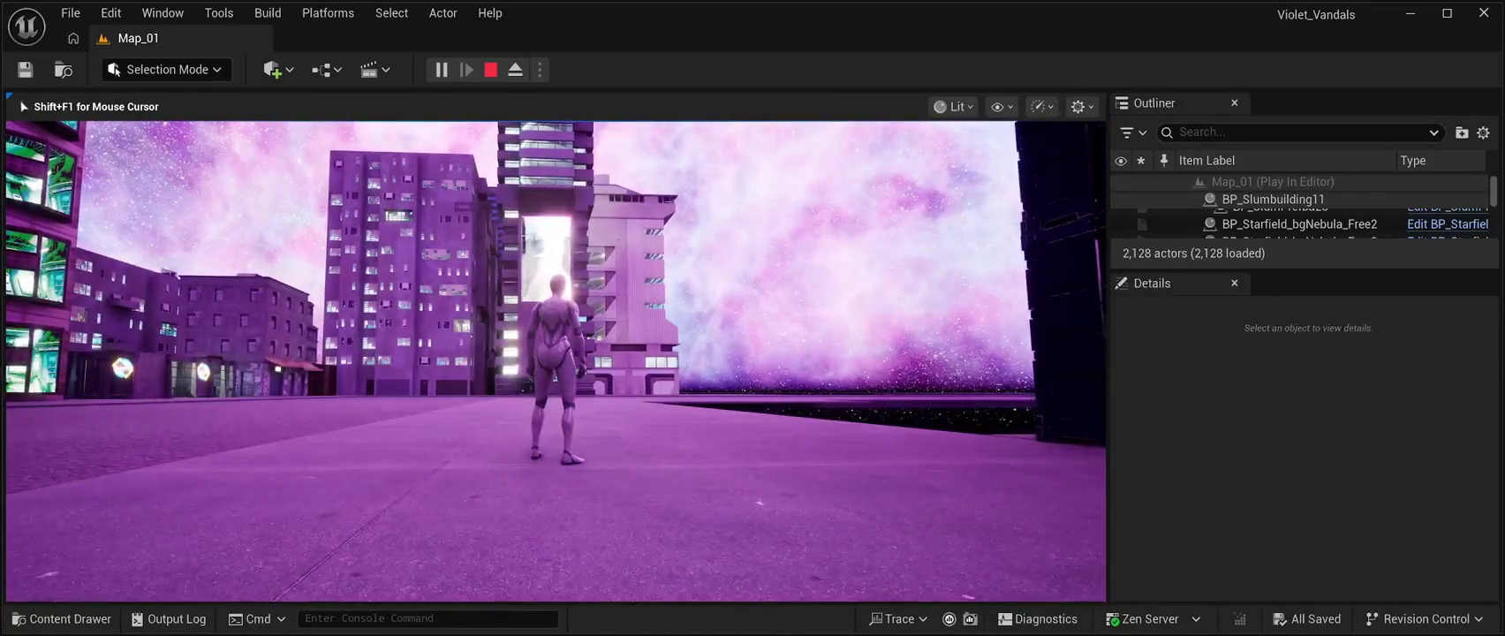
- Run the character toward the dark building, then end the play session
key(w)
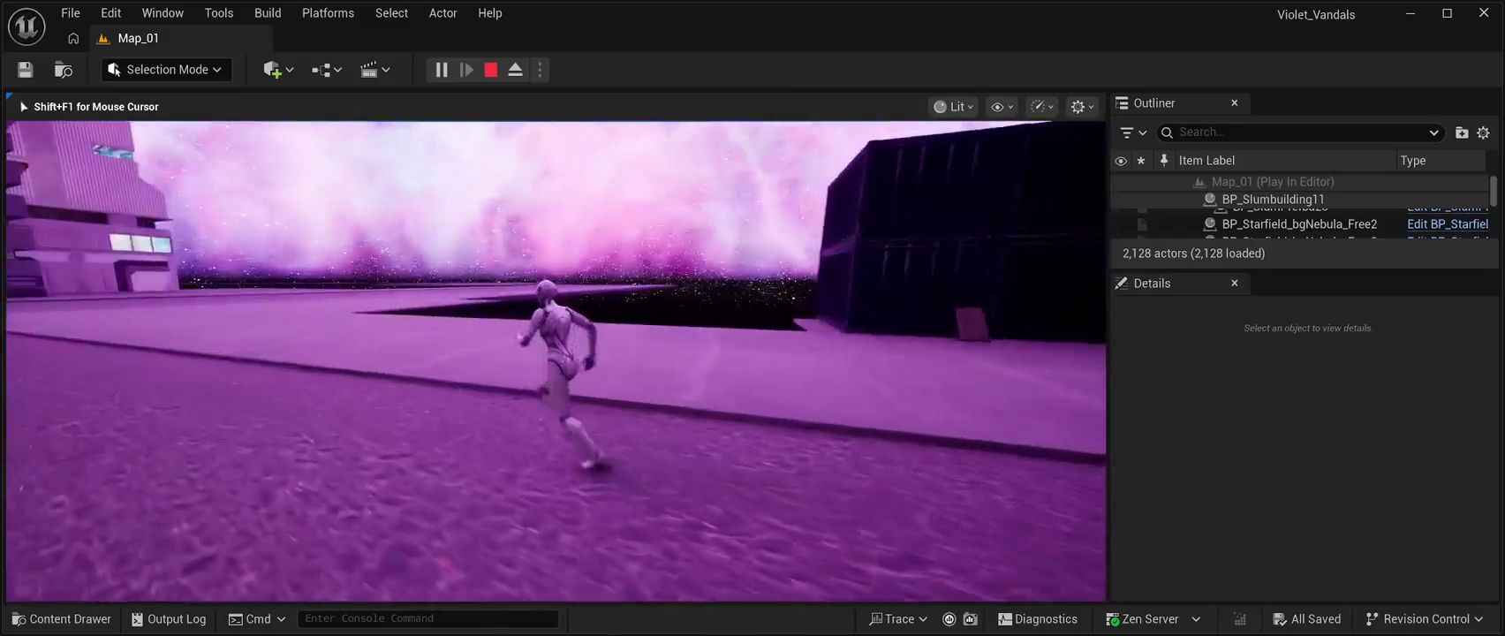
key(w)
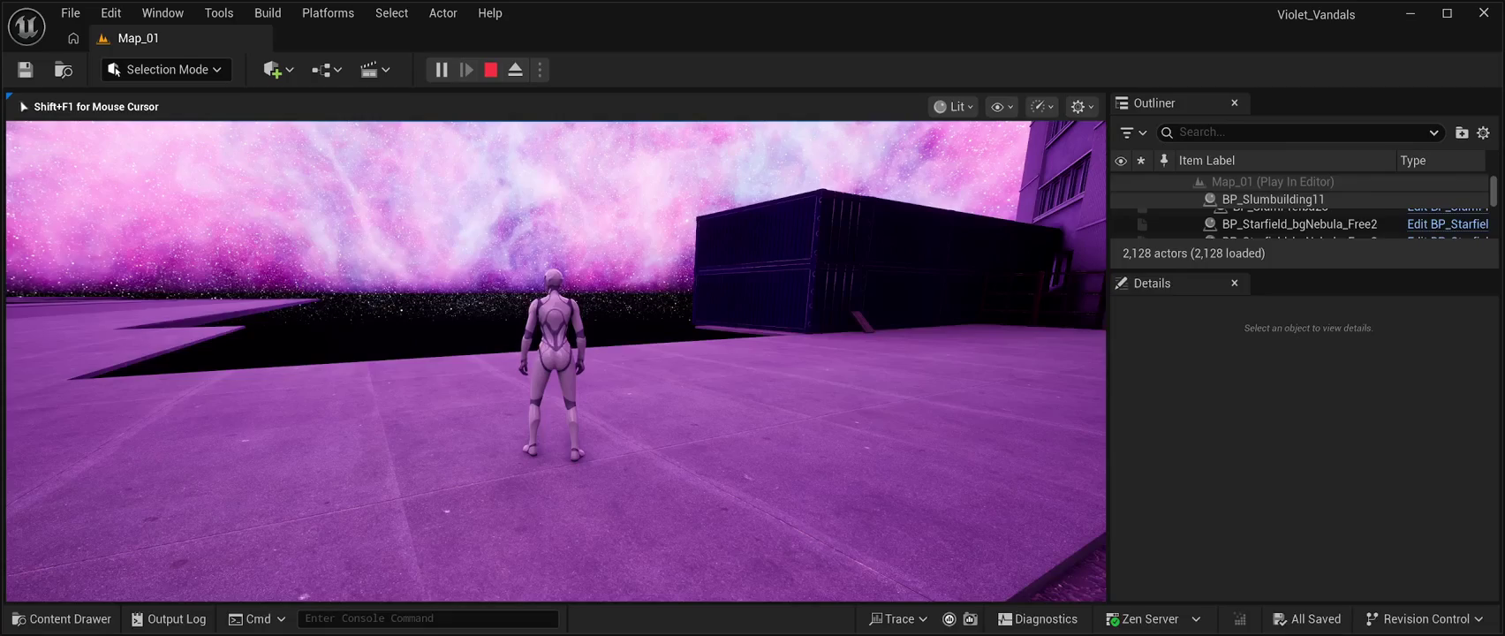
key(Escape)
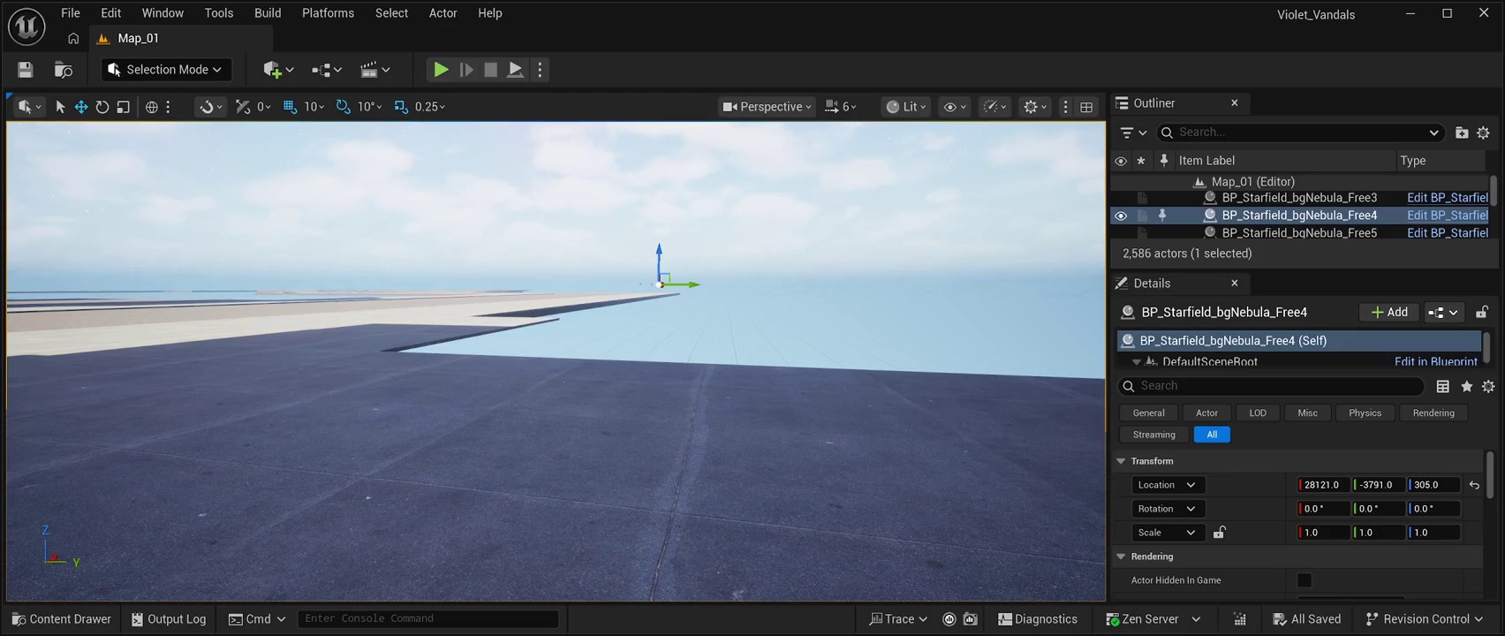
- Fly the view toward the city buildings and start Play In Editor with Alt+P
mouse_move(556, 397)
mouse_down()
mouse_move(636, 318)
mouse_move(566, 318)
mouse_move(645, 318)
mouse_up()
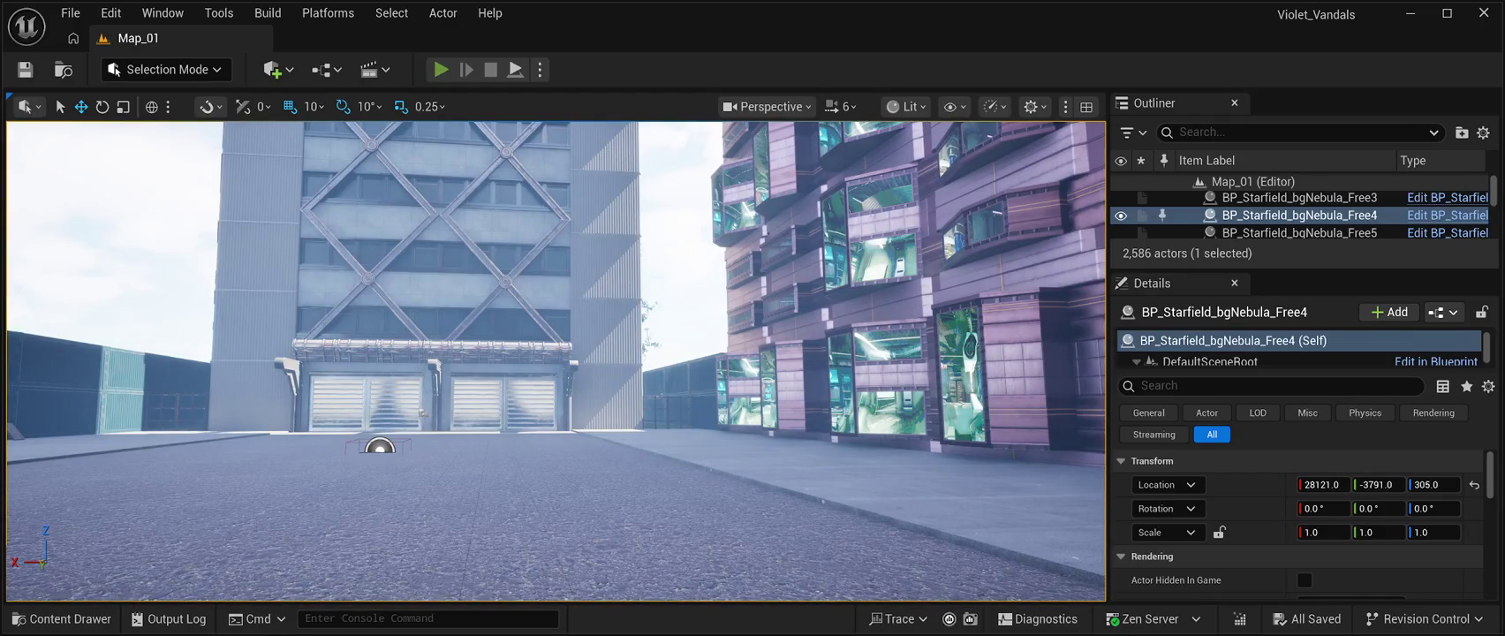
key(alt+p)
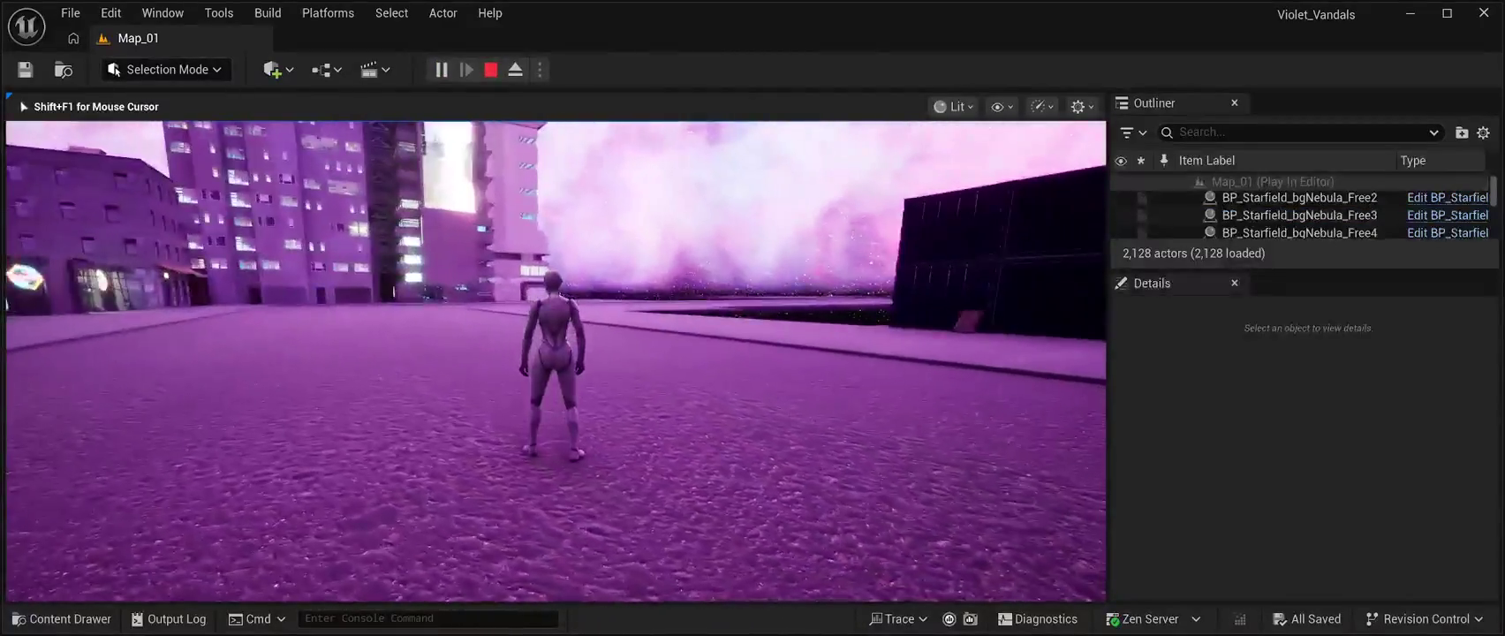
- Walk the character toward the striped building
key(d)
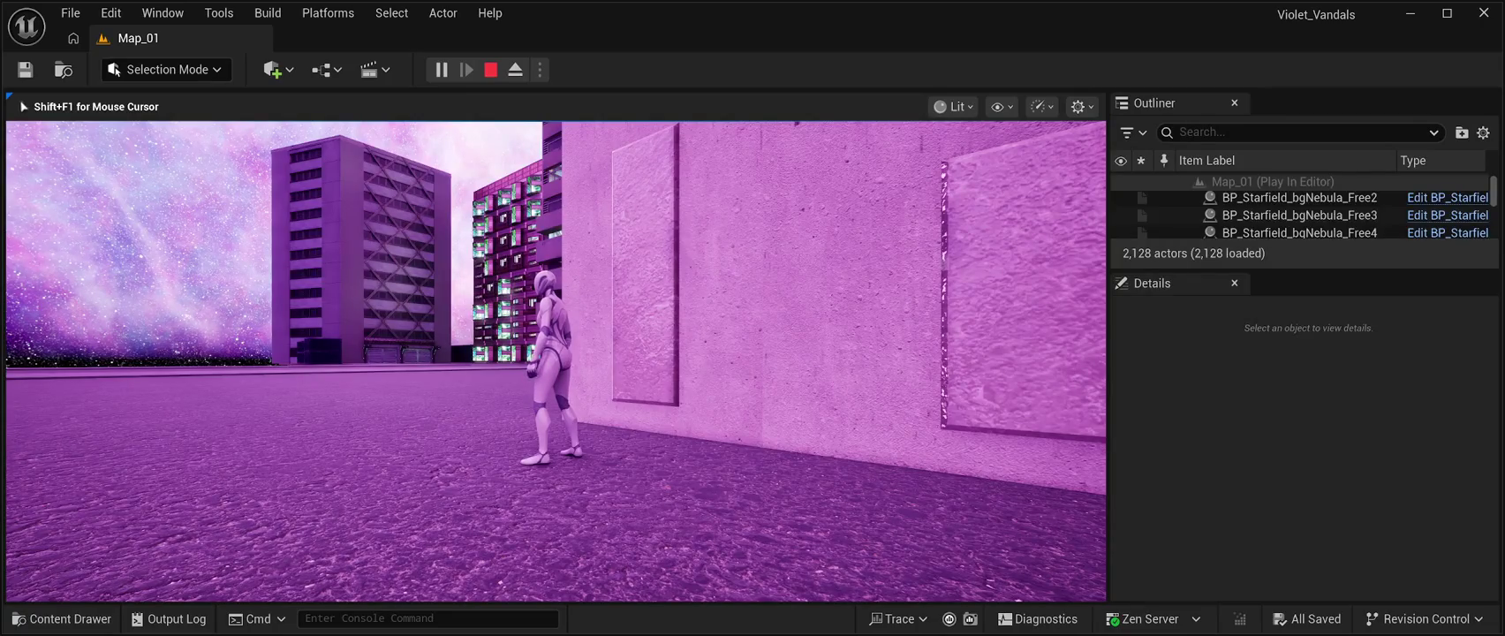
- Run the character forward along the wall, then stop the play session
key(w)
key(w)
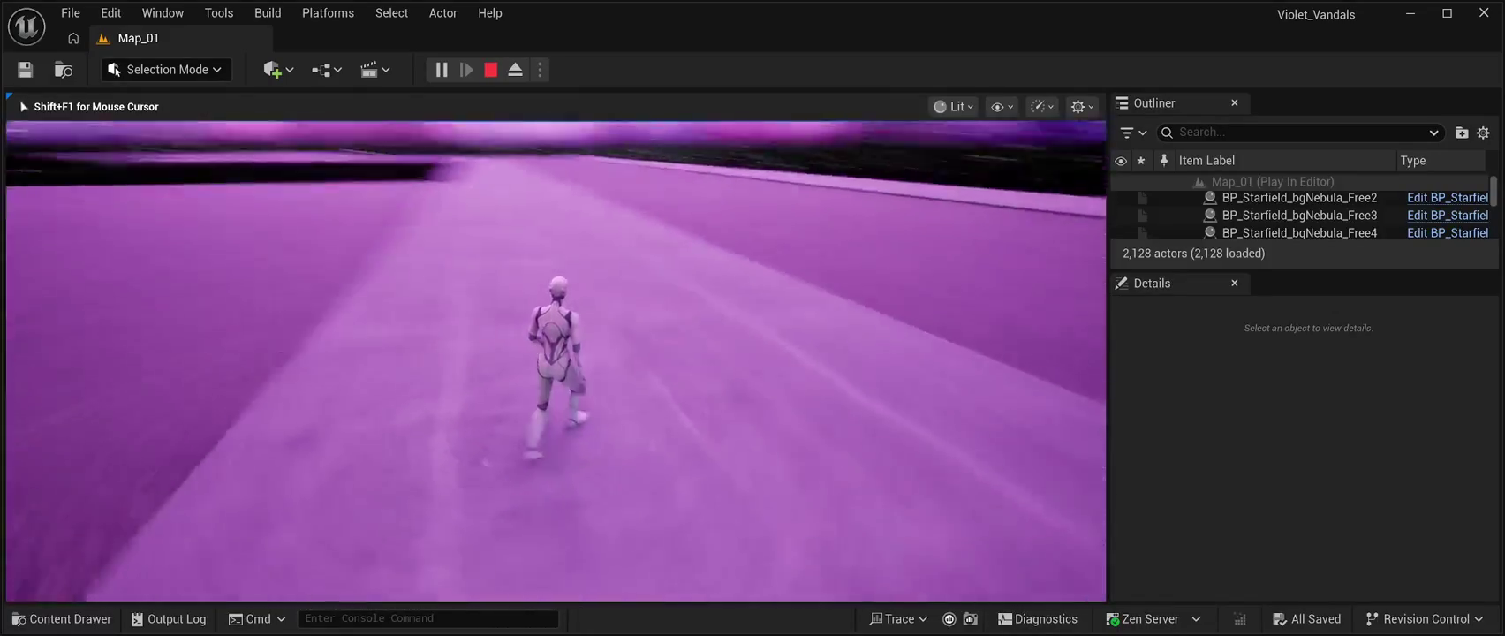
key(Escape)
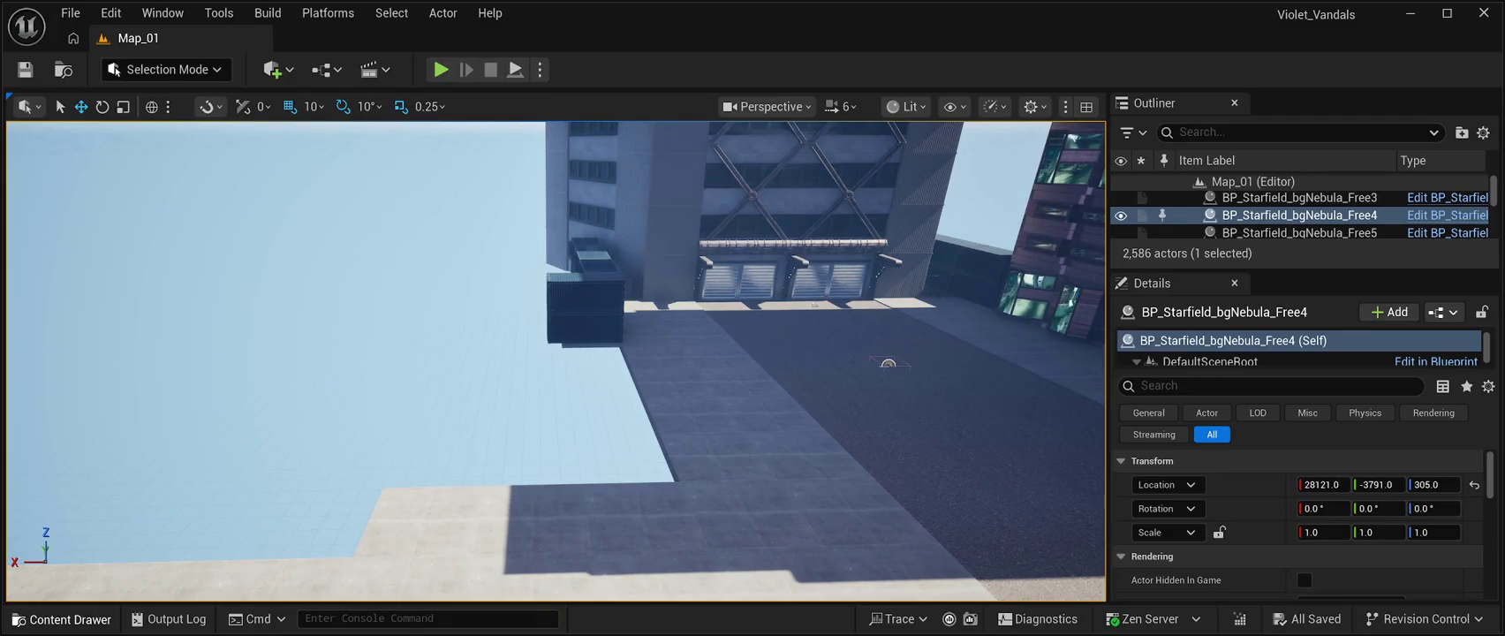
- Browse BuildingPrefabs01, go up to the Blueprints folder, and drag BP_CP_Building_2_Blueprint into the level
click(62, 618)
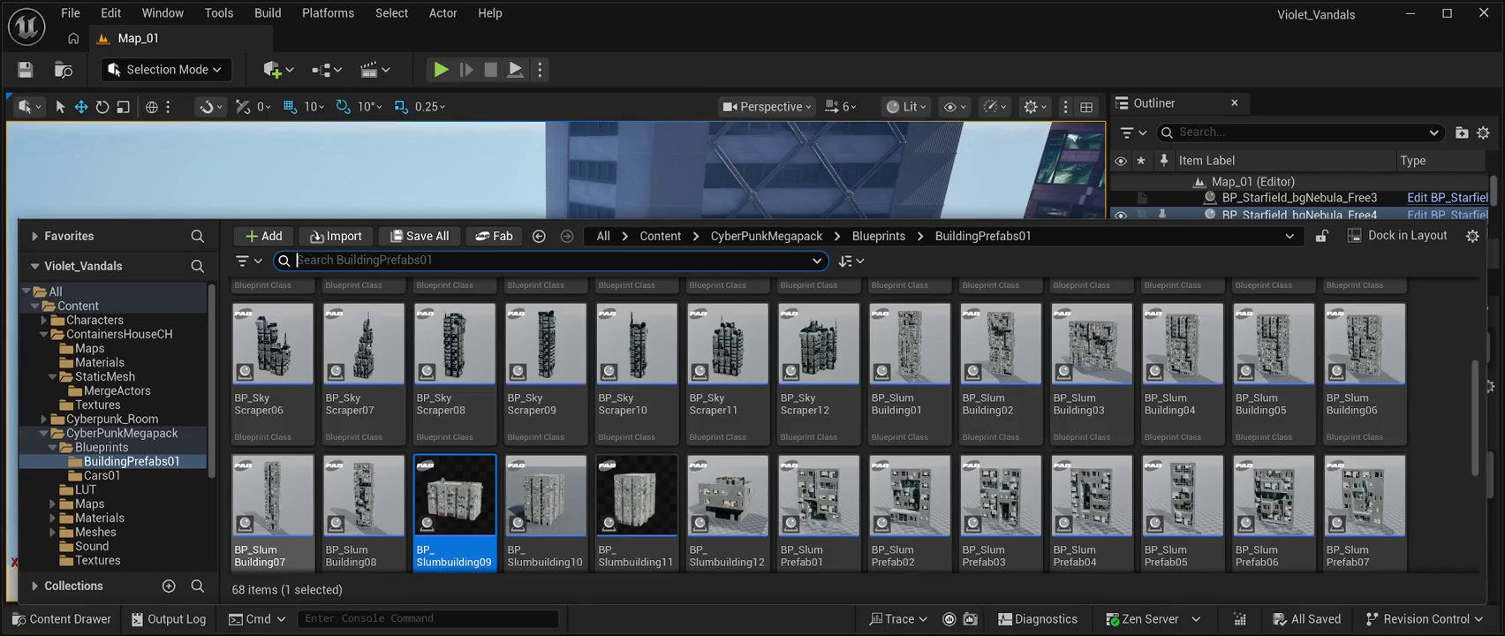
scroll(1091, 424, down, 1)
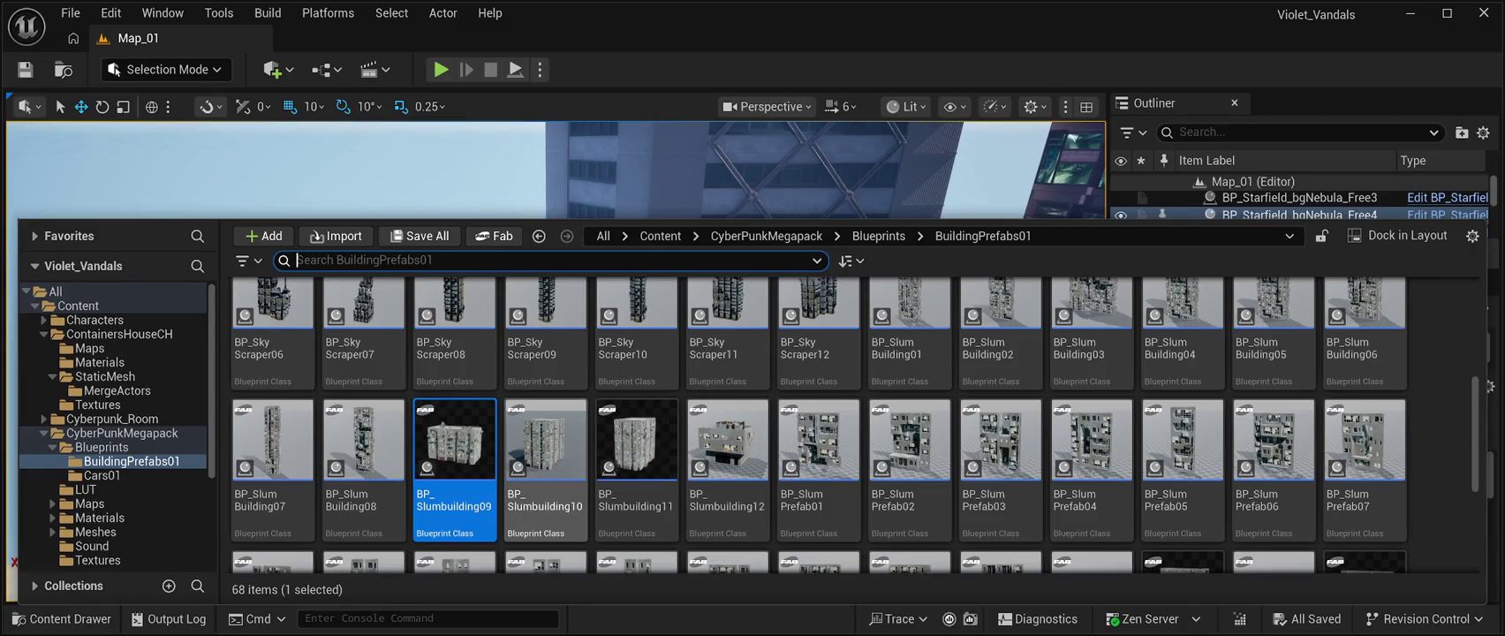
scroll(848, 424, down, 3)
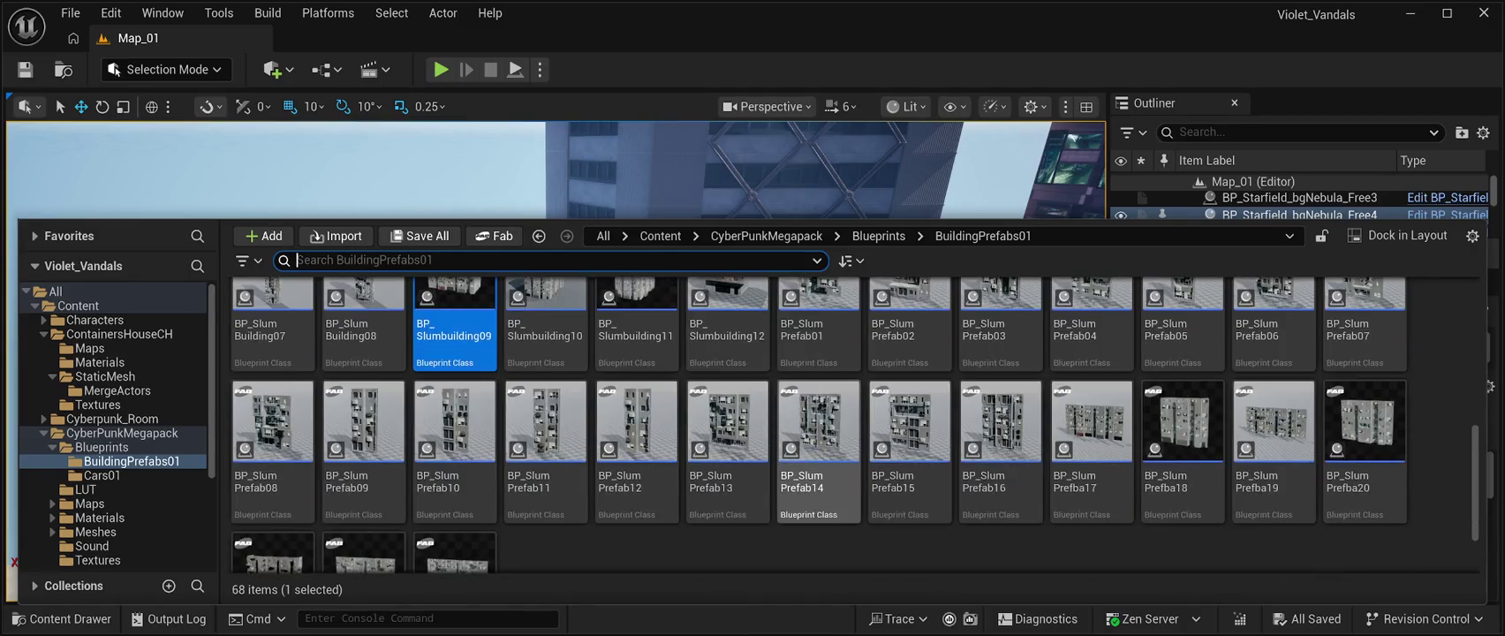
scroll(848, 424, up, 4)
scroll(751, 424, up, 3)
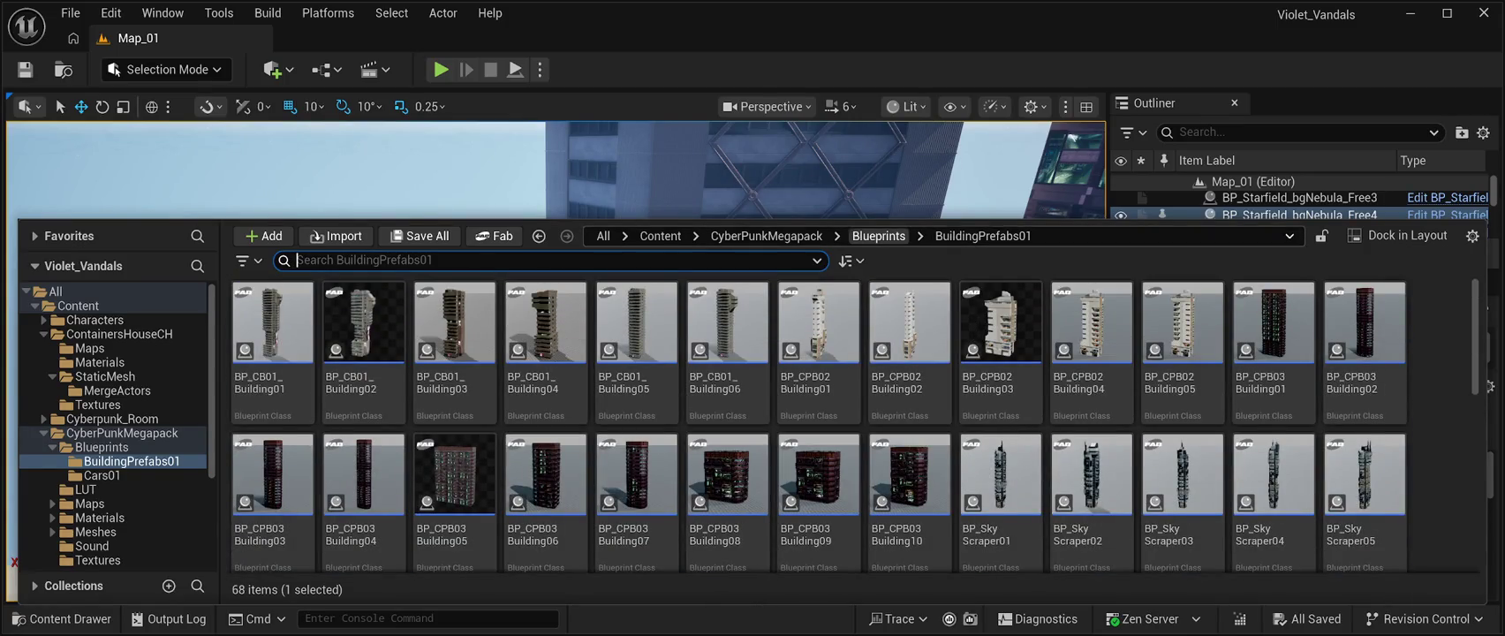
click(879, 236)
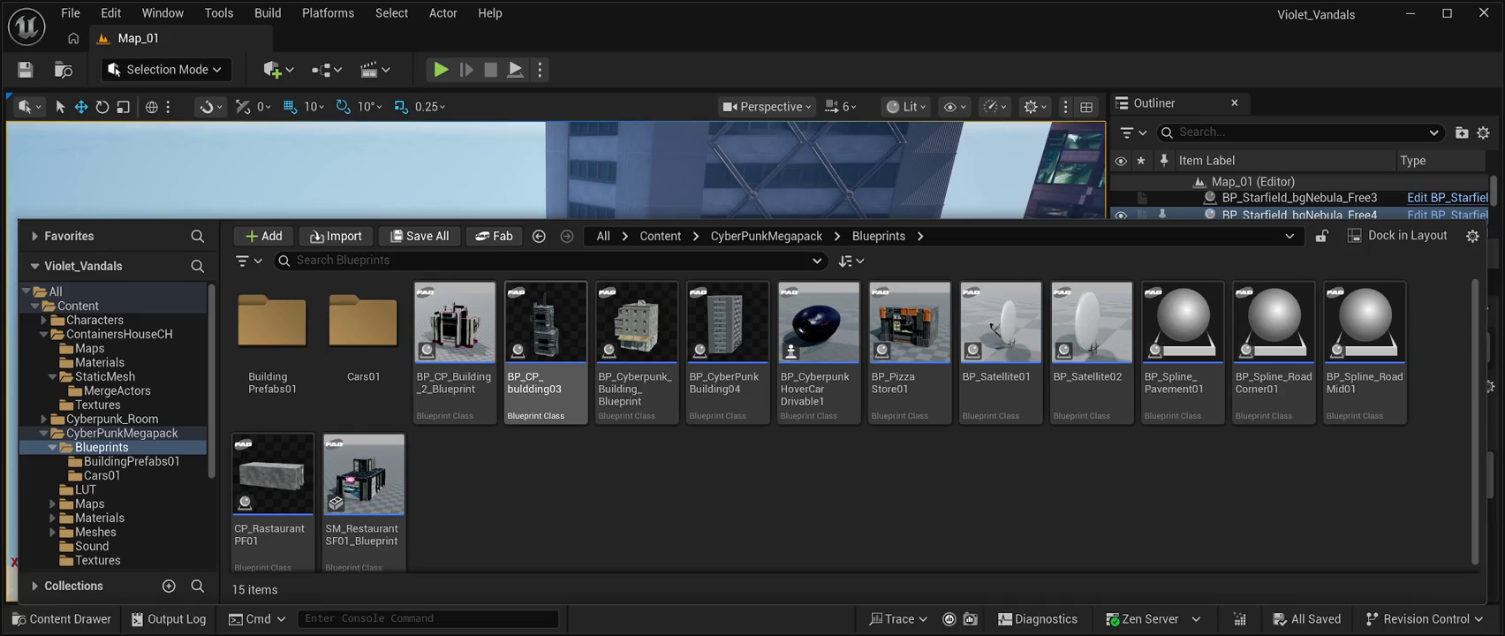
drag(455, 322, 565, 353)
- Drop the BP_CP_Building_2_Blueprint garage onto the ground and shift it along X to 2680
scroll(566, 354, down, 10)
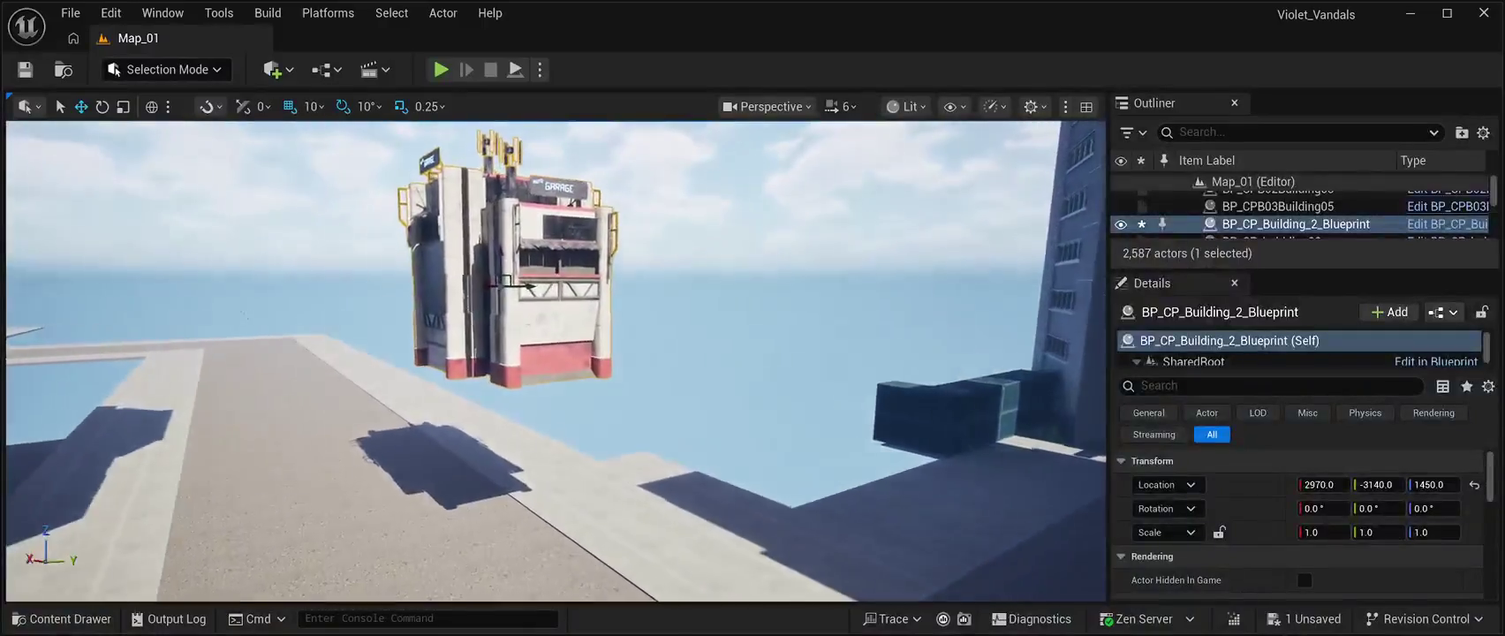
scroll(566, 354, up, 8)
drag(566, 353, 468, 353)
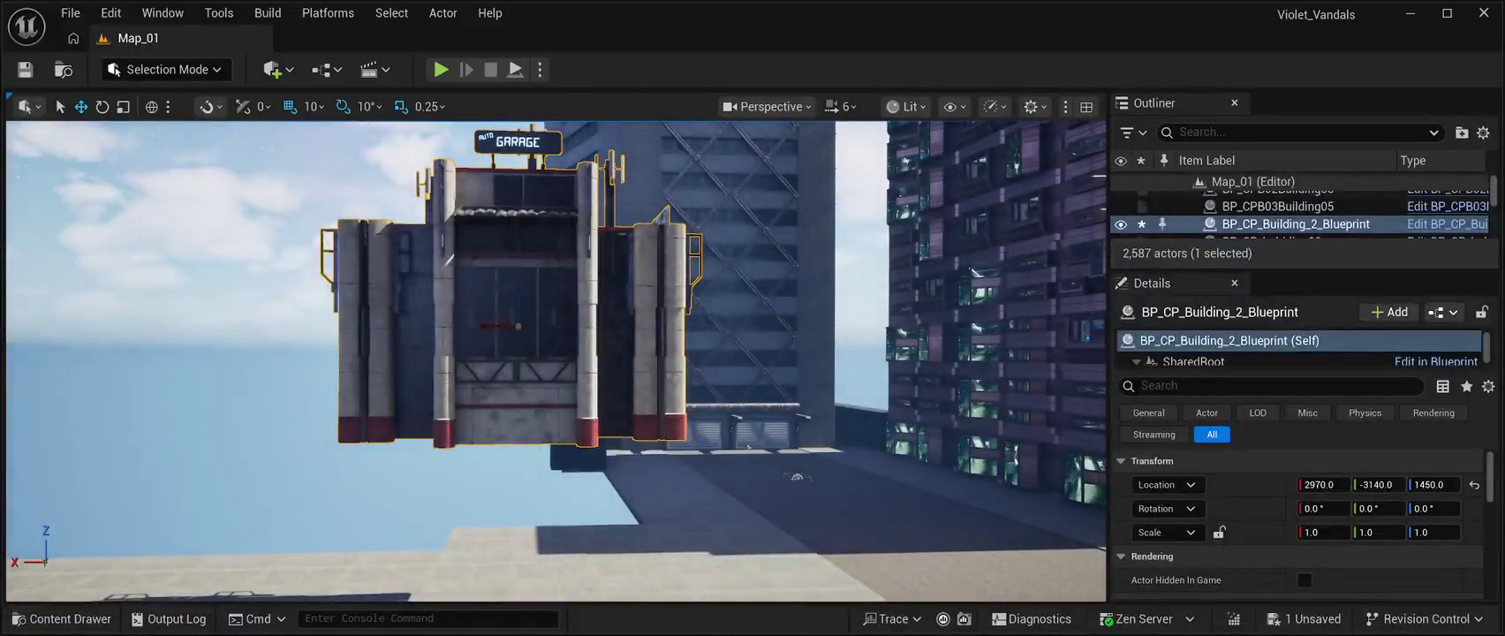
drag(518, 301, 518, 424)
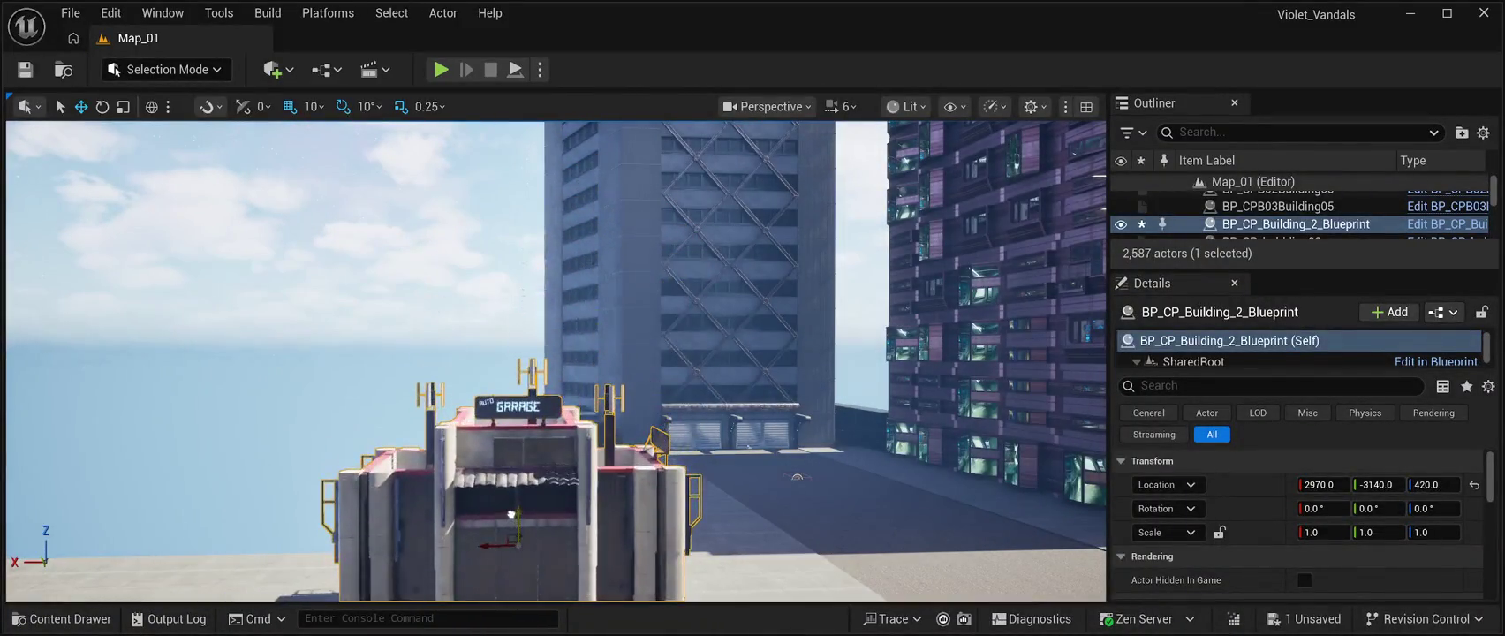
key(f)
mouse_move(566, 354)
mouse_down()
mouse_move(521, 353)
mouse_move(575, 323)
mouse_move(539, 353)
mouse_move(232, 327)
mouse_move(243, 318)
mouse_up()
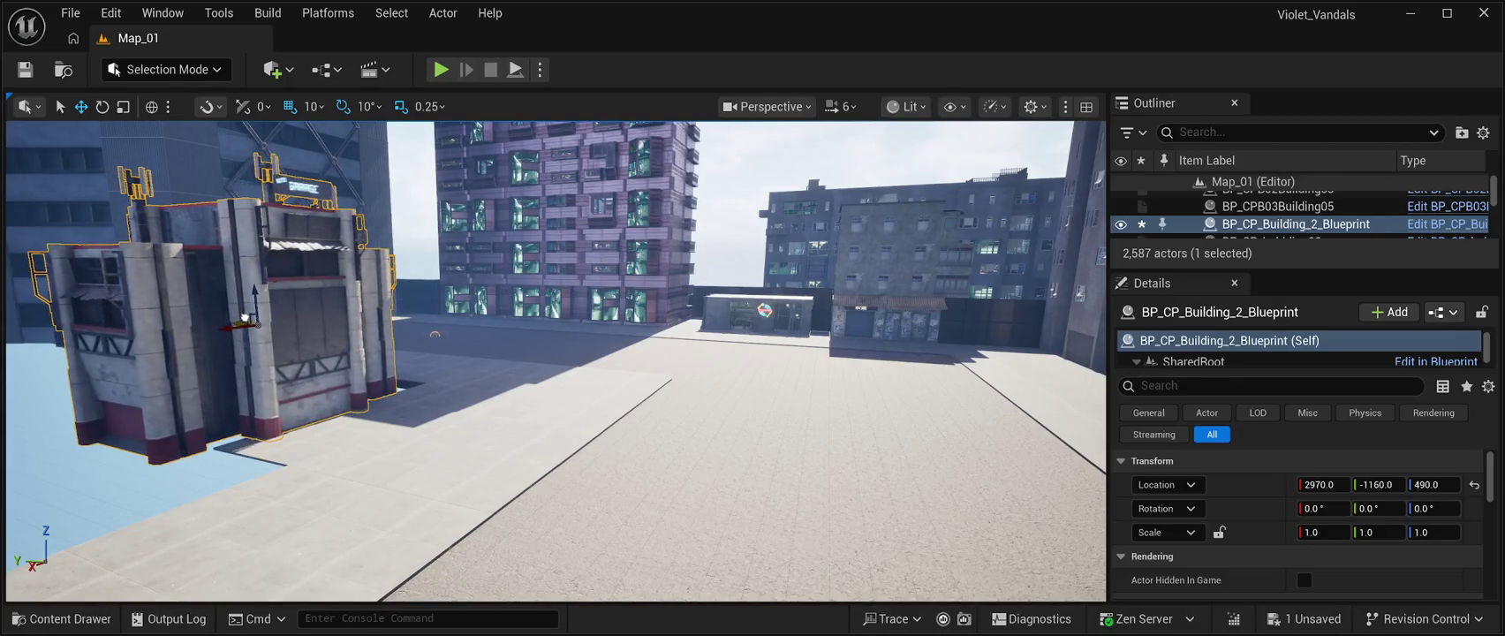
mouse_move(434, 335)
mouse_down()
mouse_move(1034, 488)
mouse_move(1010, 338)
mouse_up()
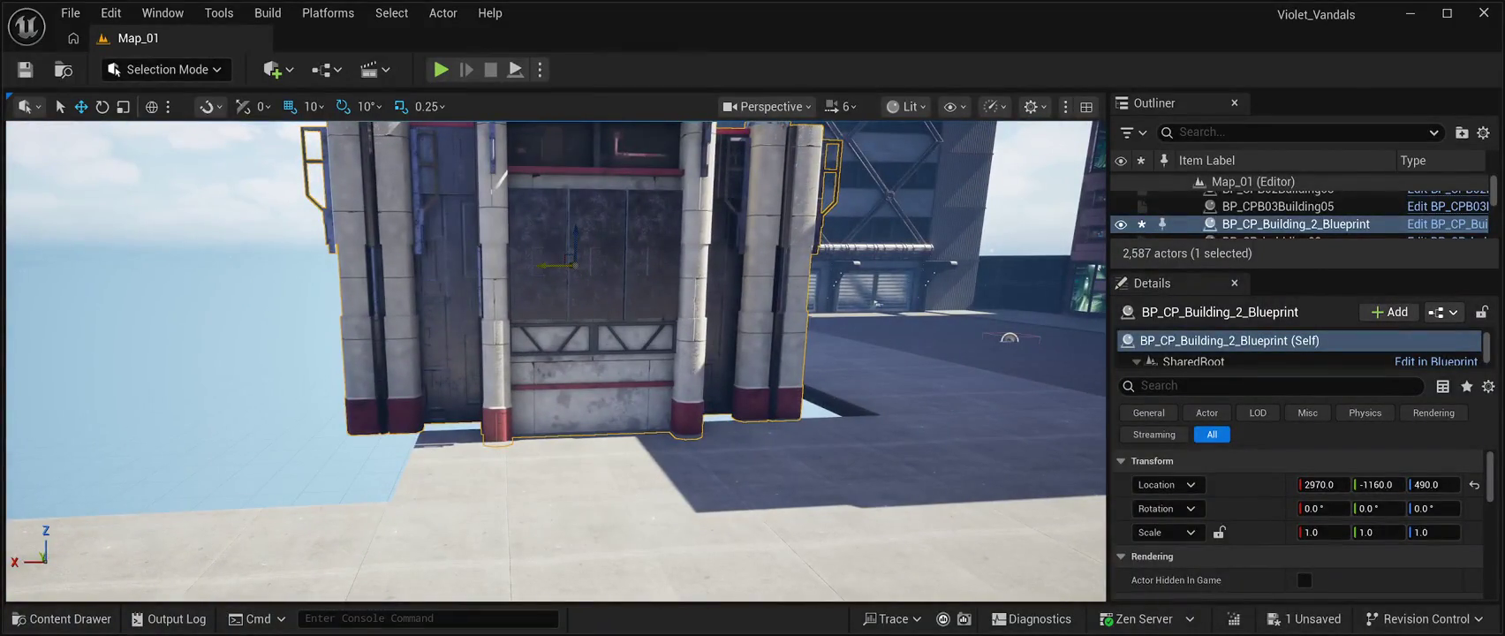
mouse_move(585, 263)
mouse_down()
mouse_move(619, 251)
mouse_move(499, 295)
mouse_move(1012, 514)
mouse_move(987, 356)
mouse_move(1055, 402)
mouse_move(993, 372)
mouse_up()
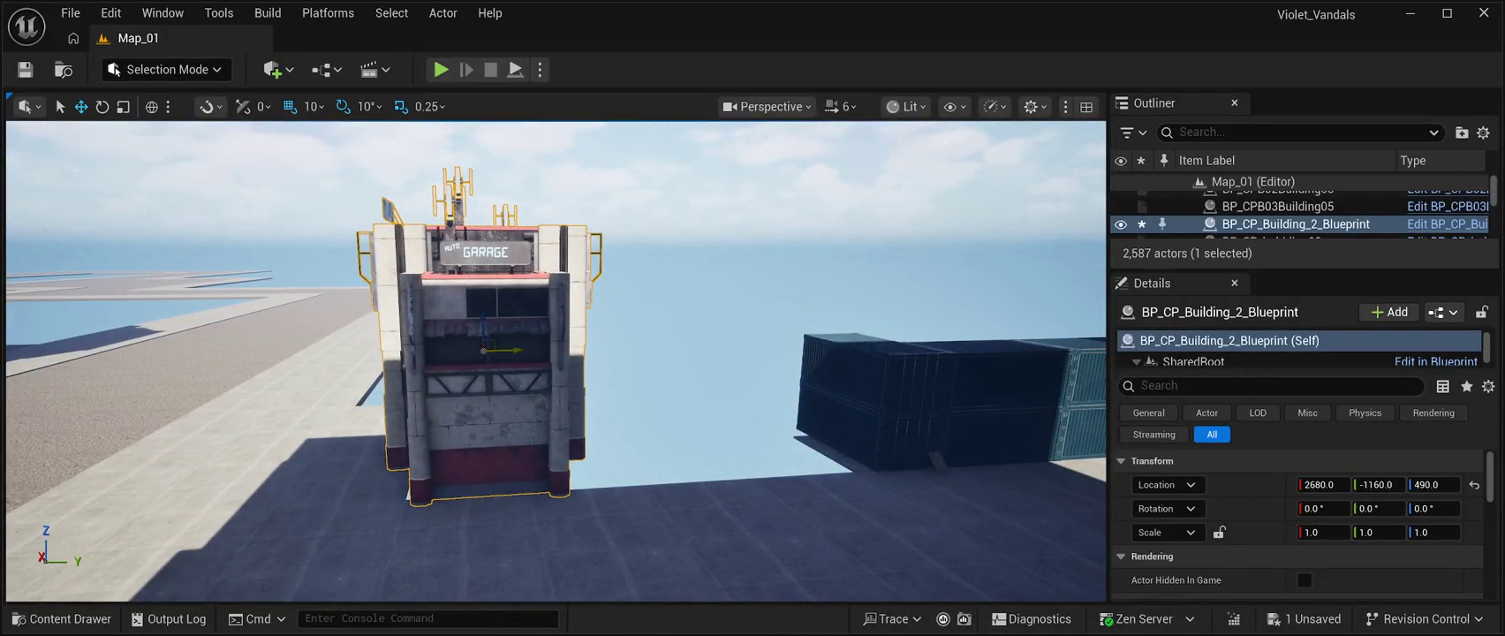
mouse_move(994, 371)
mouse_down()
mouse_move(866, 564)
mouse_move(880, 447)
mouse_move(783, 426)
mouse_move(998, 427)
mouse_up()
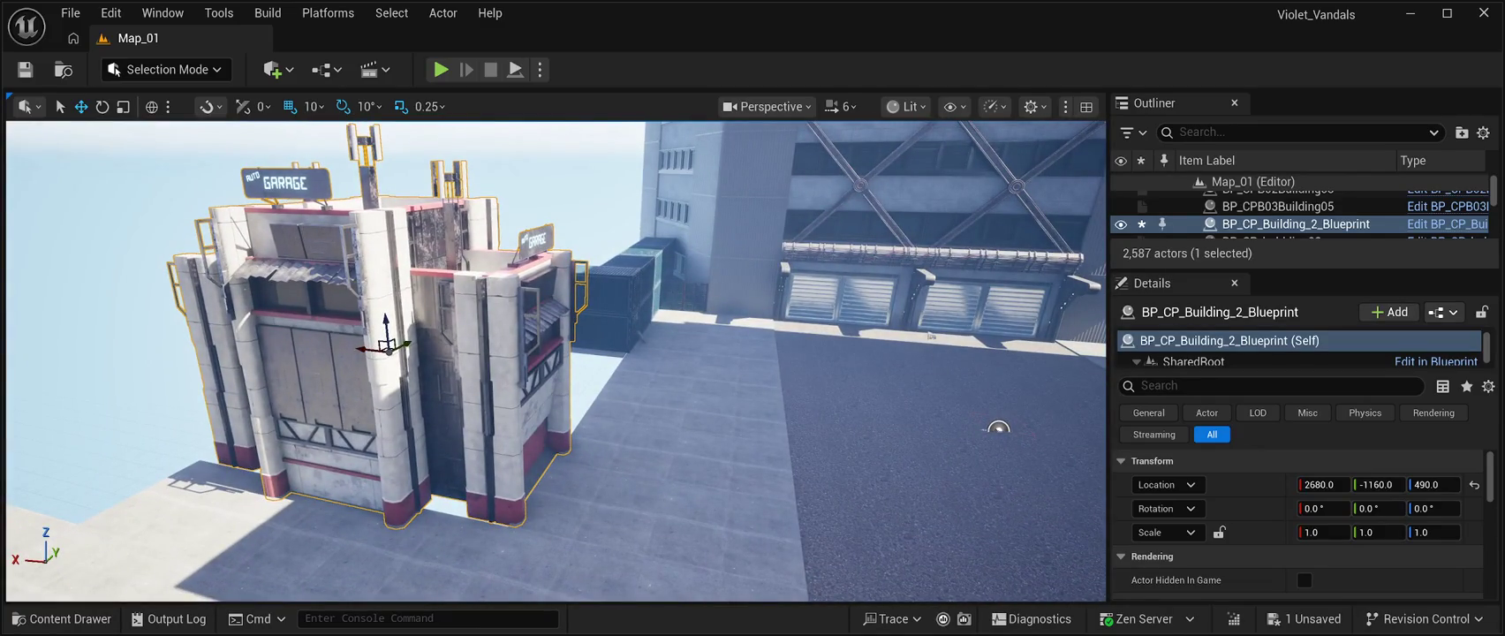
- Turn the garage 90 degrees and slide it to Y -200, X 2260 against the container stack
key(e)
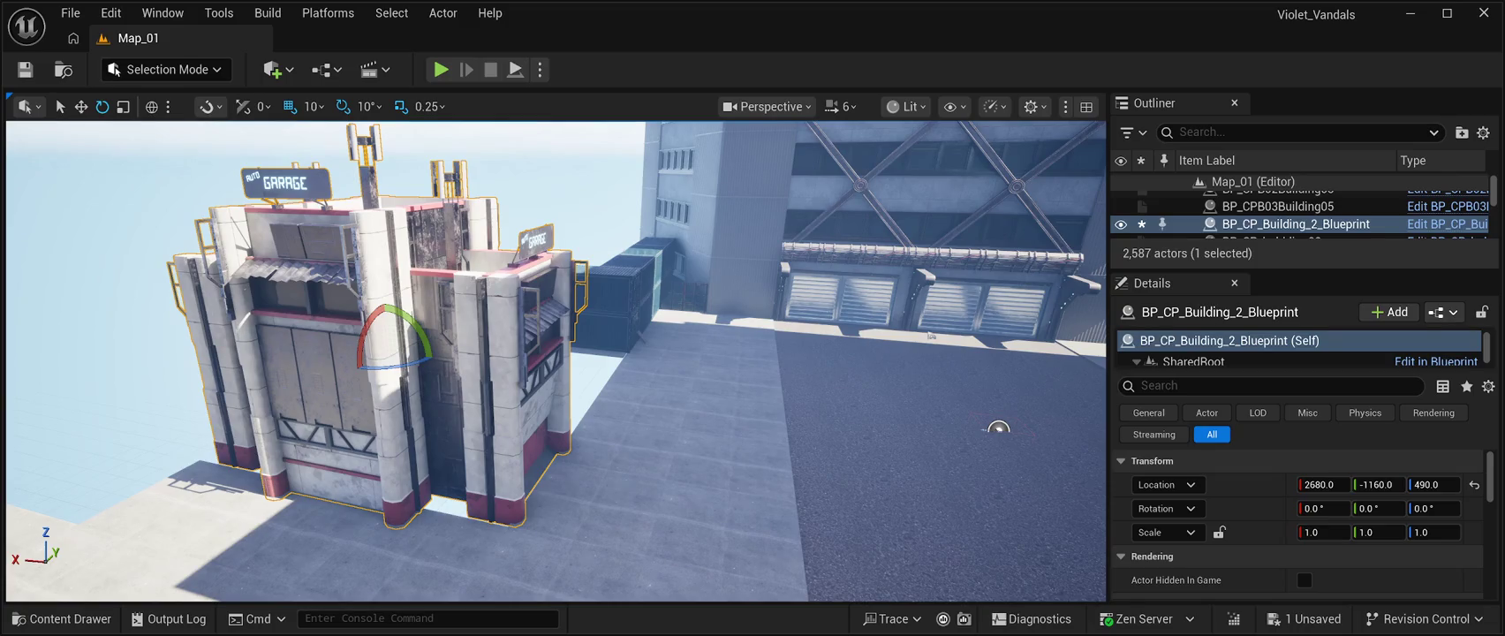
drag(393, 364, 349, 358)
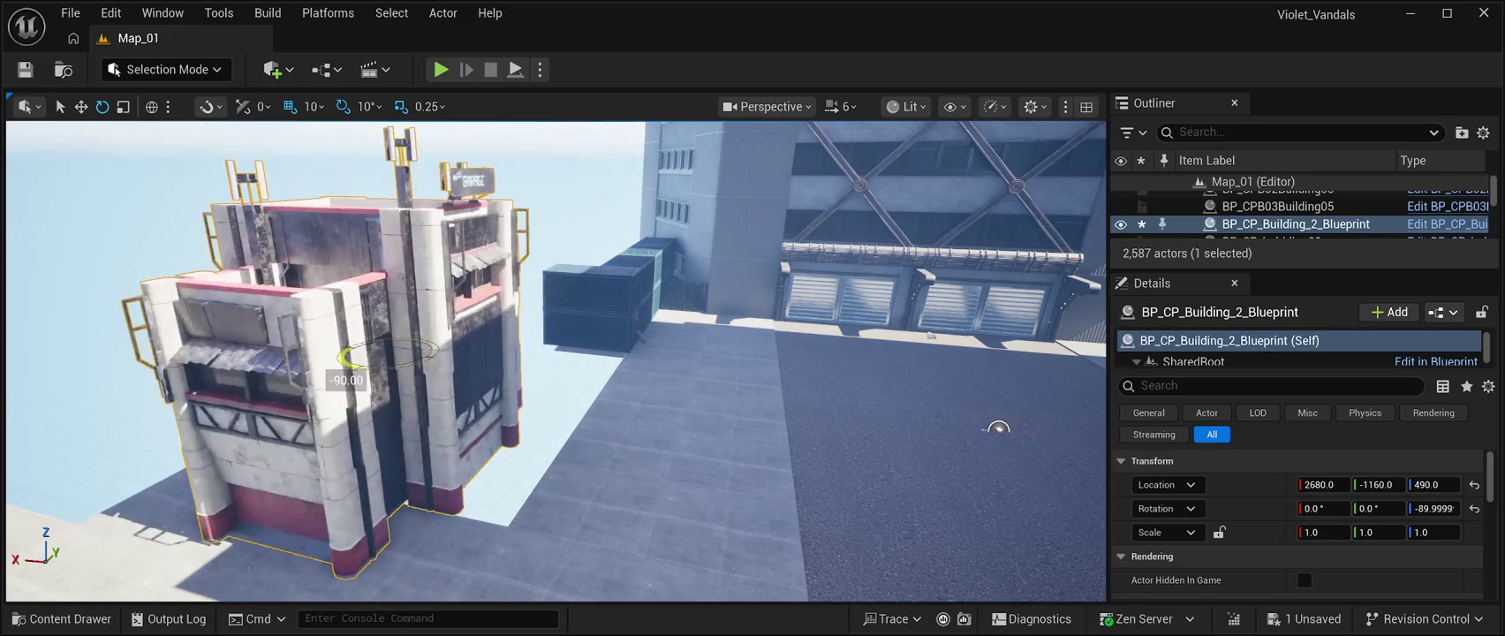
drag(998, 428, 893, 380)
key(w)
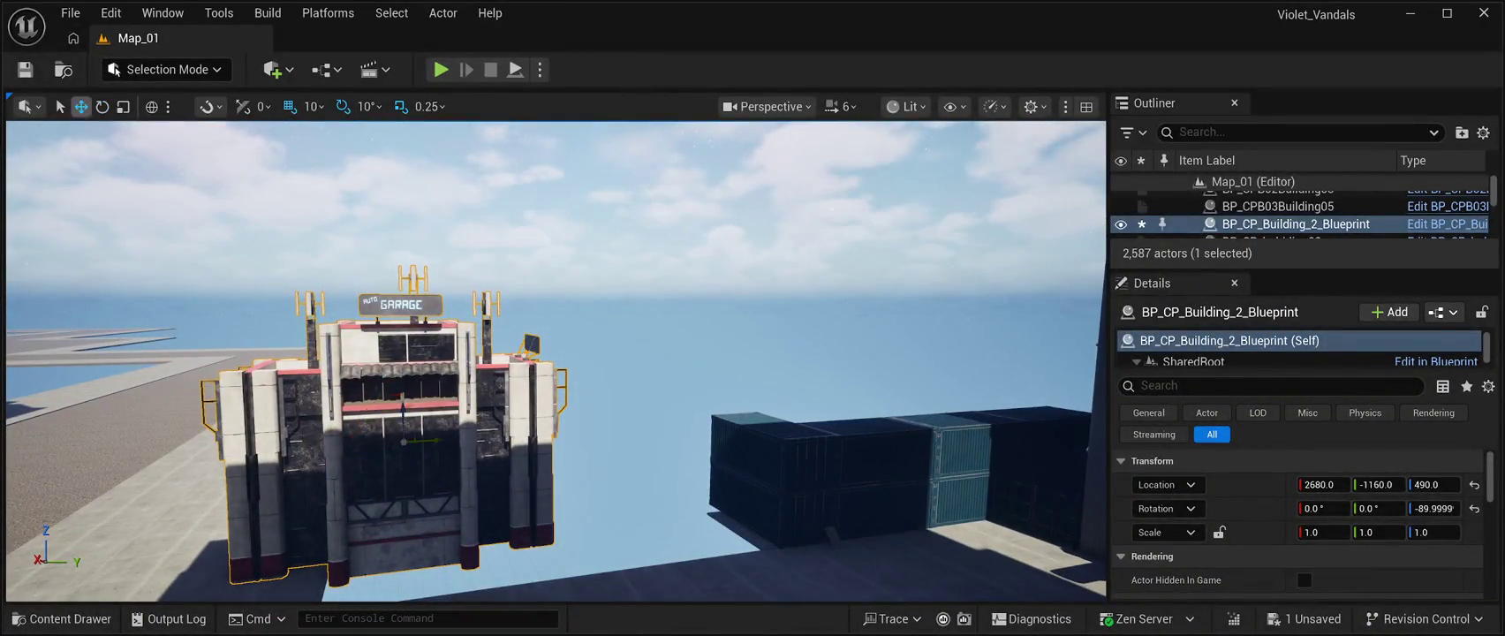
drag(431, 440, 608, 437)
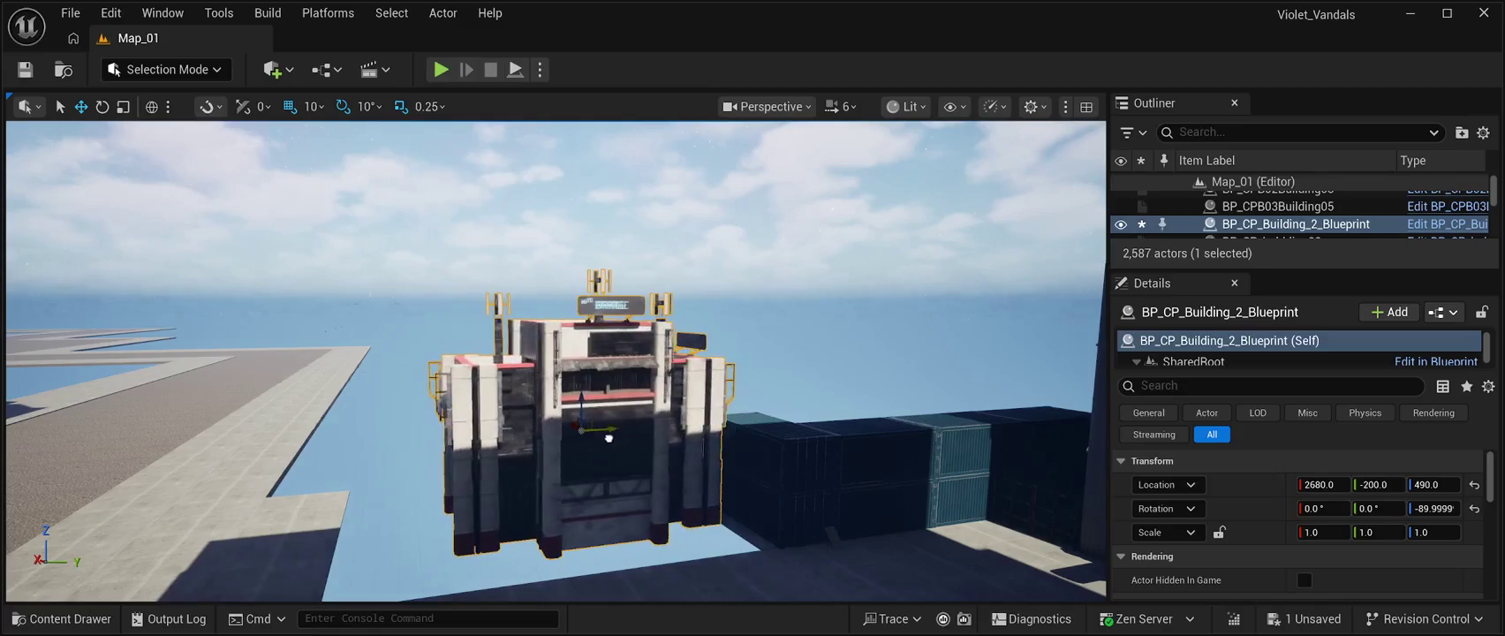
drag(557, 371, 611, 303)
drag(268, 413, 331, 413)
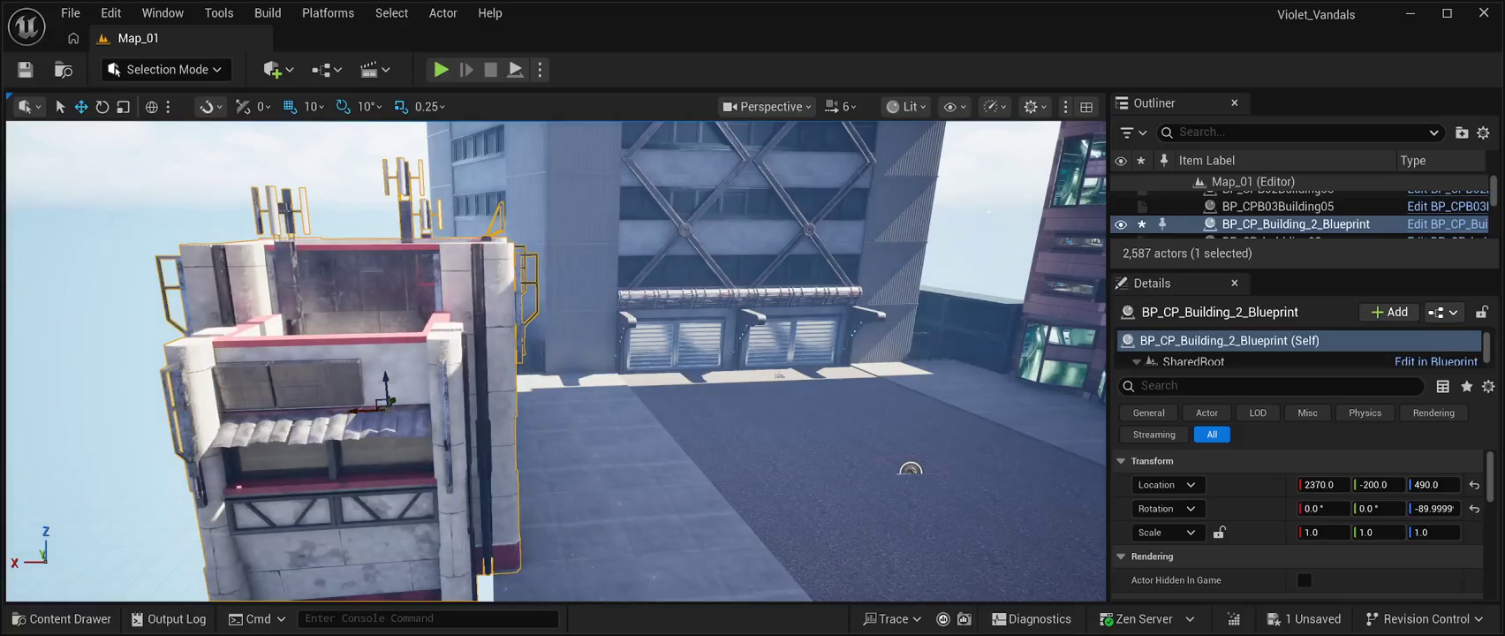
key(f)
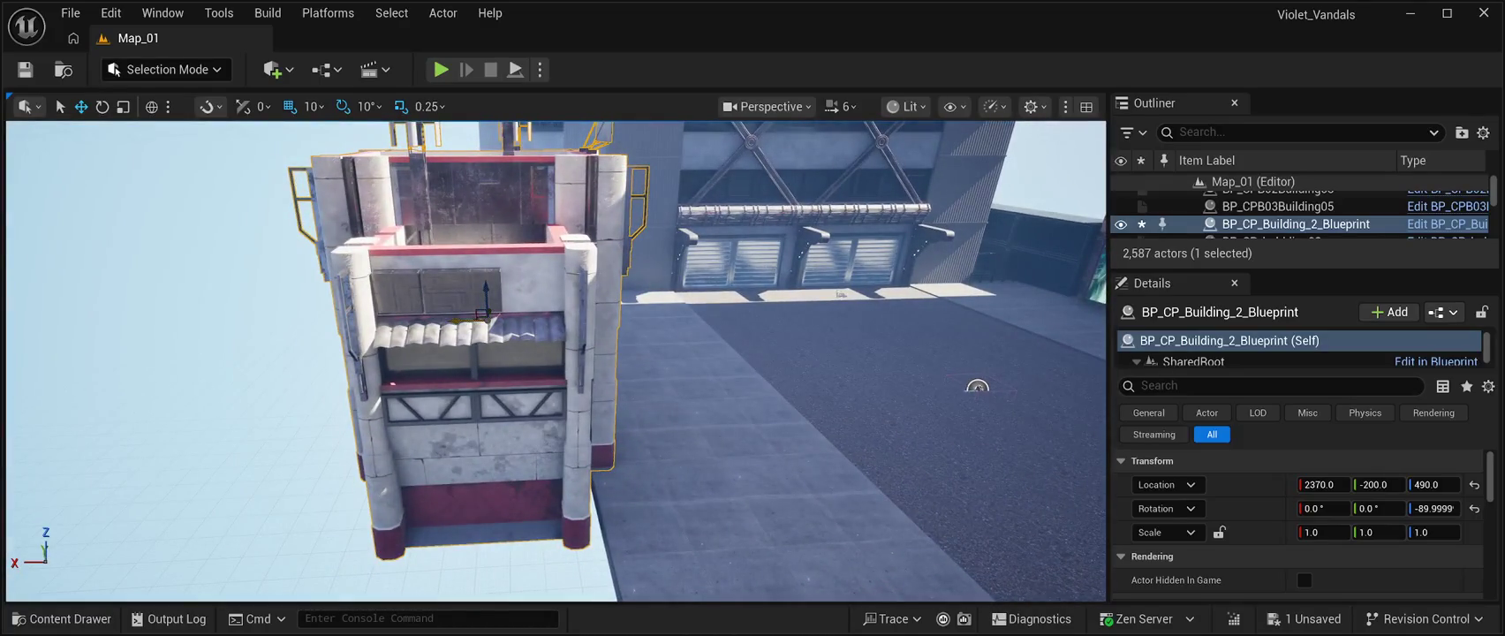
drag(977, 386, 893, 494)
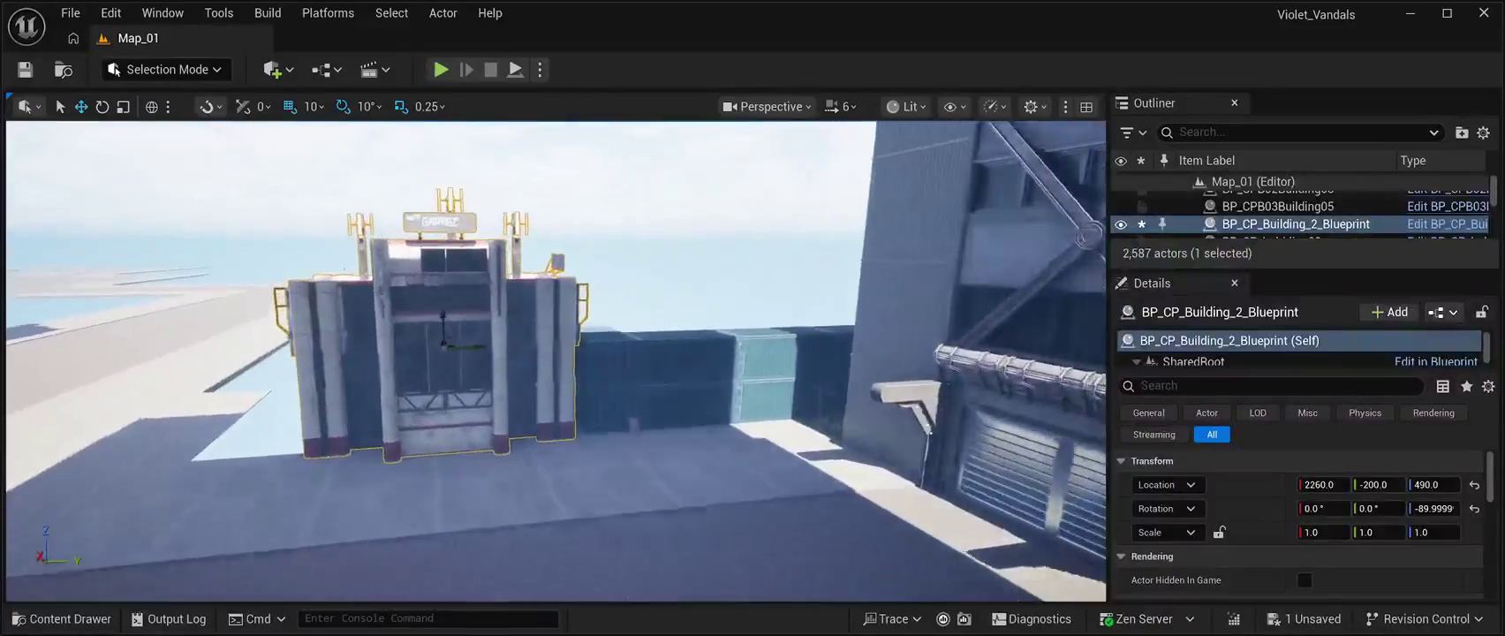
key(w)
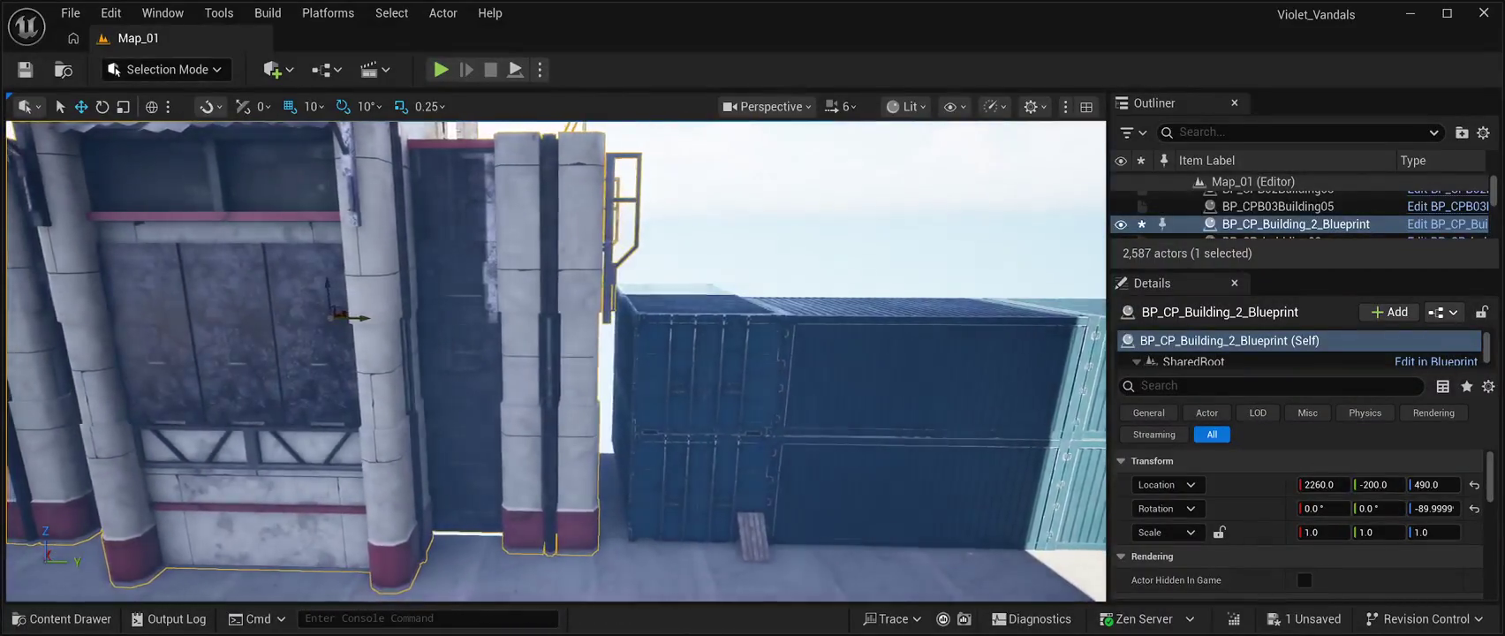
drag(360, 318, 387, 319)
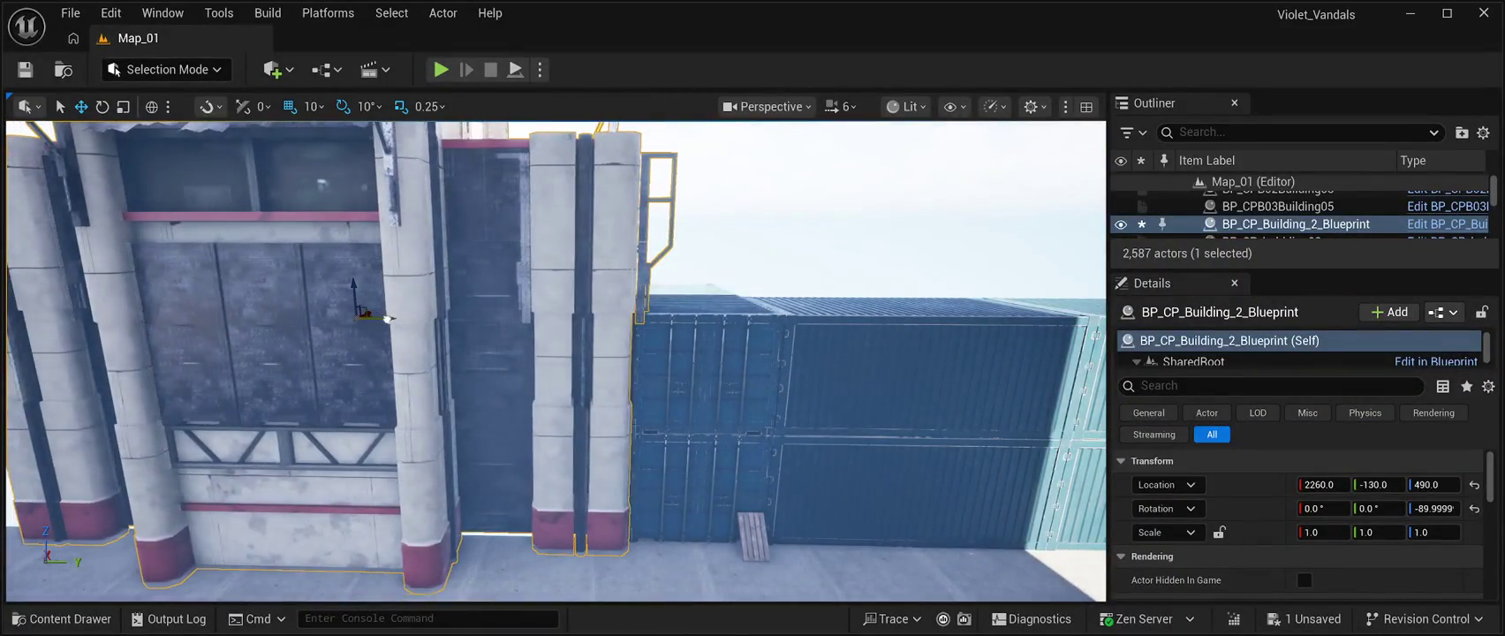
- Frame the garage building and delete it from Map_01
key(a)
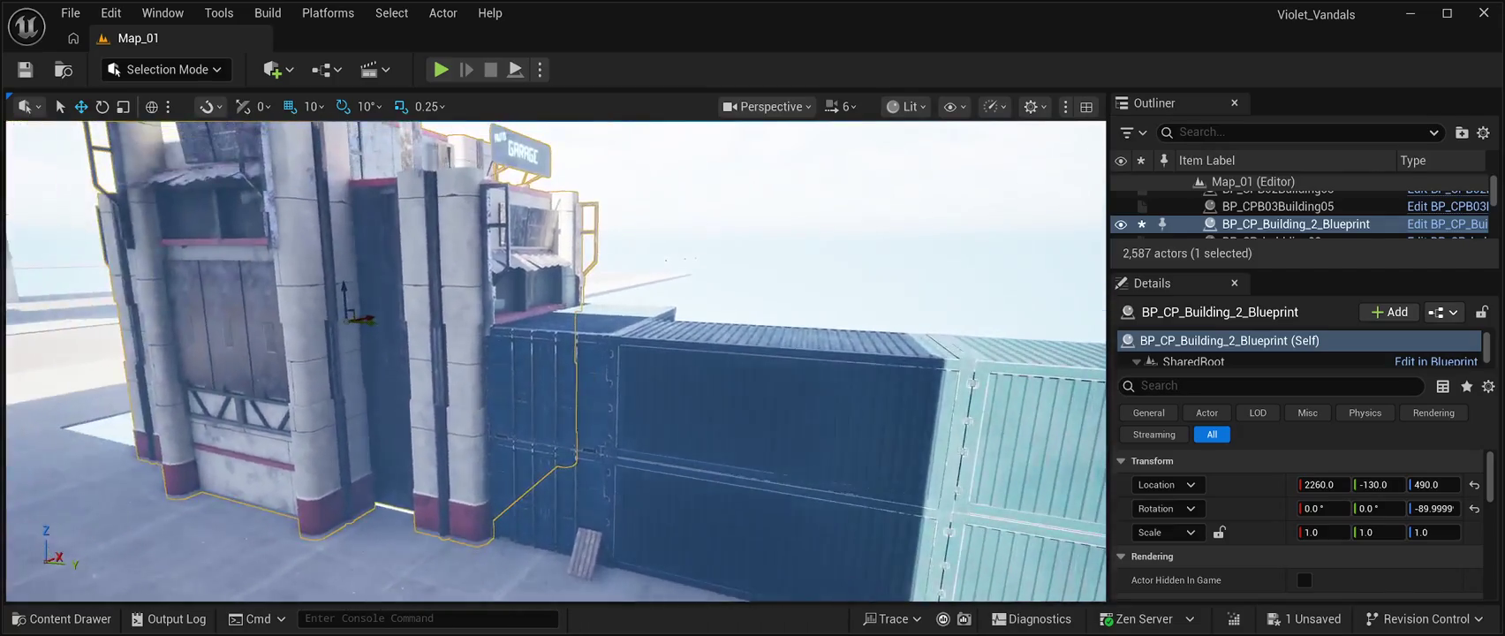
key(a)
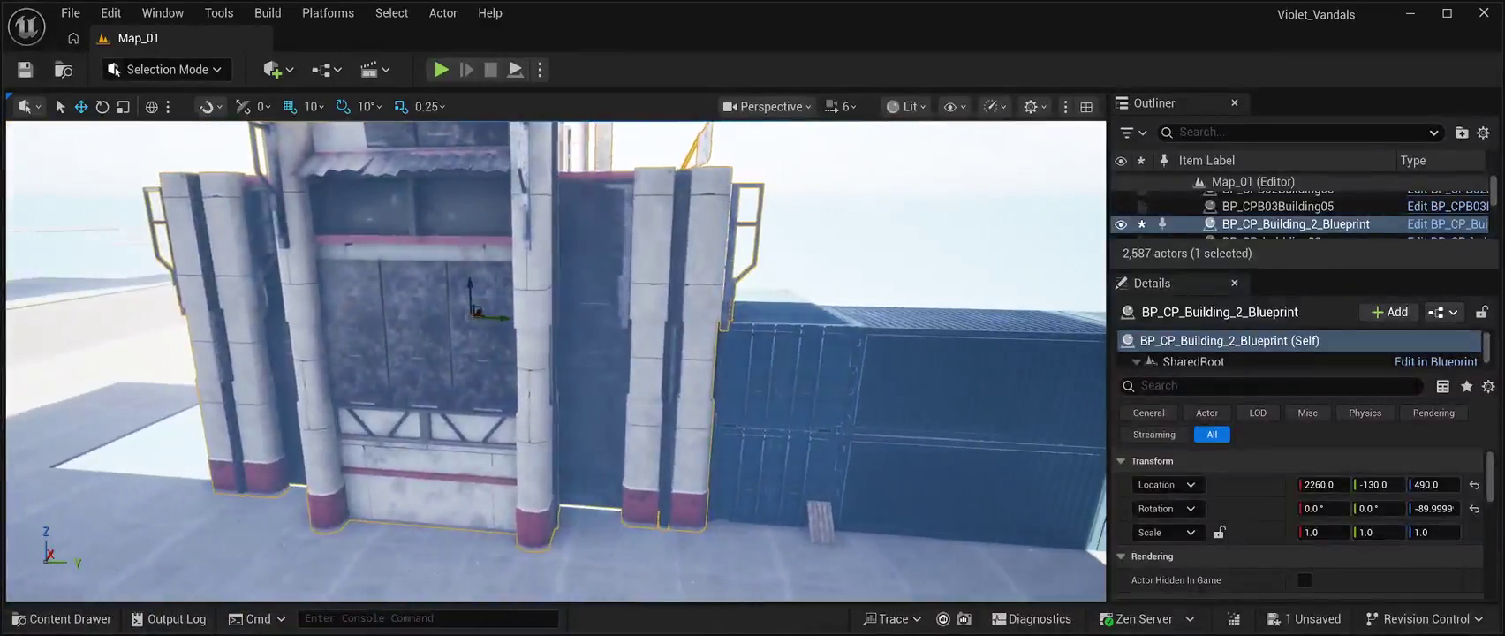
key(d)
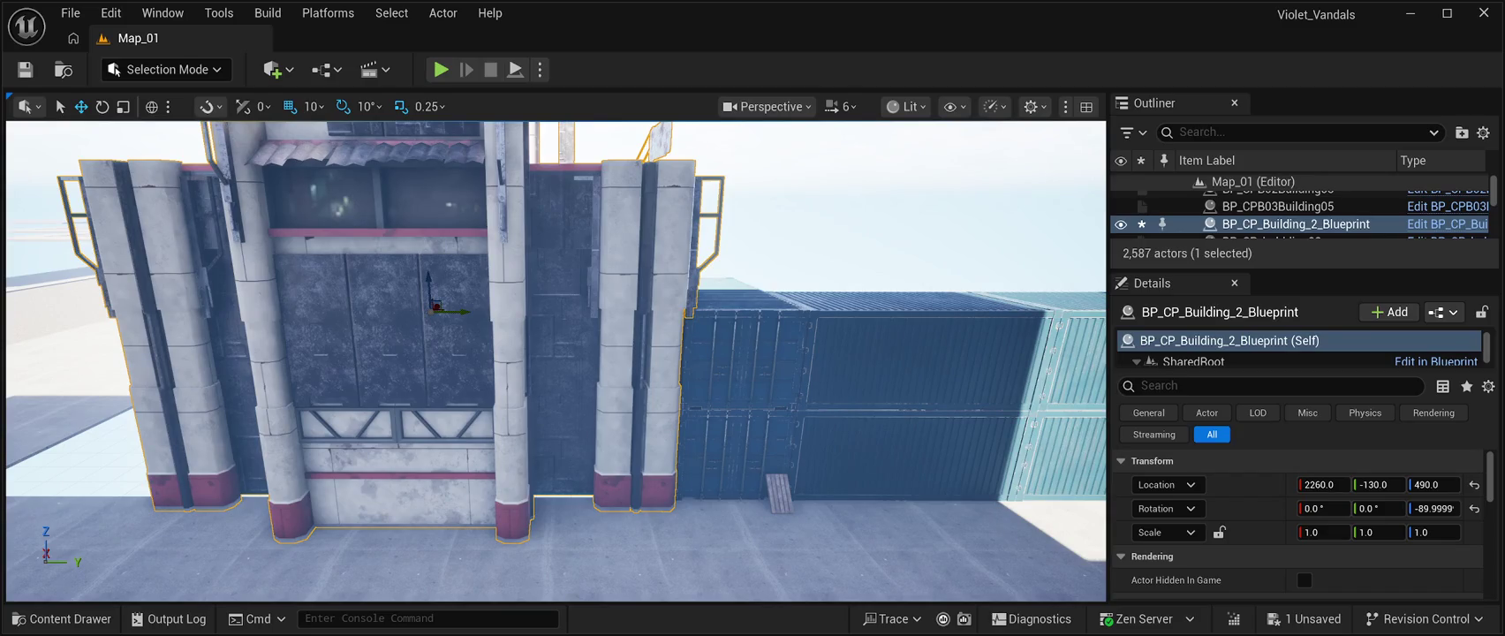
key(Delete)
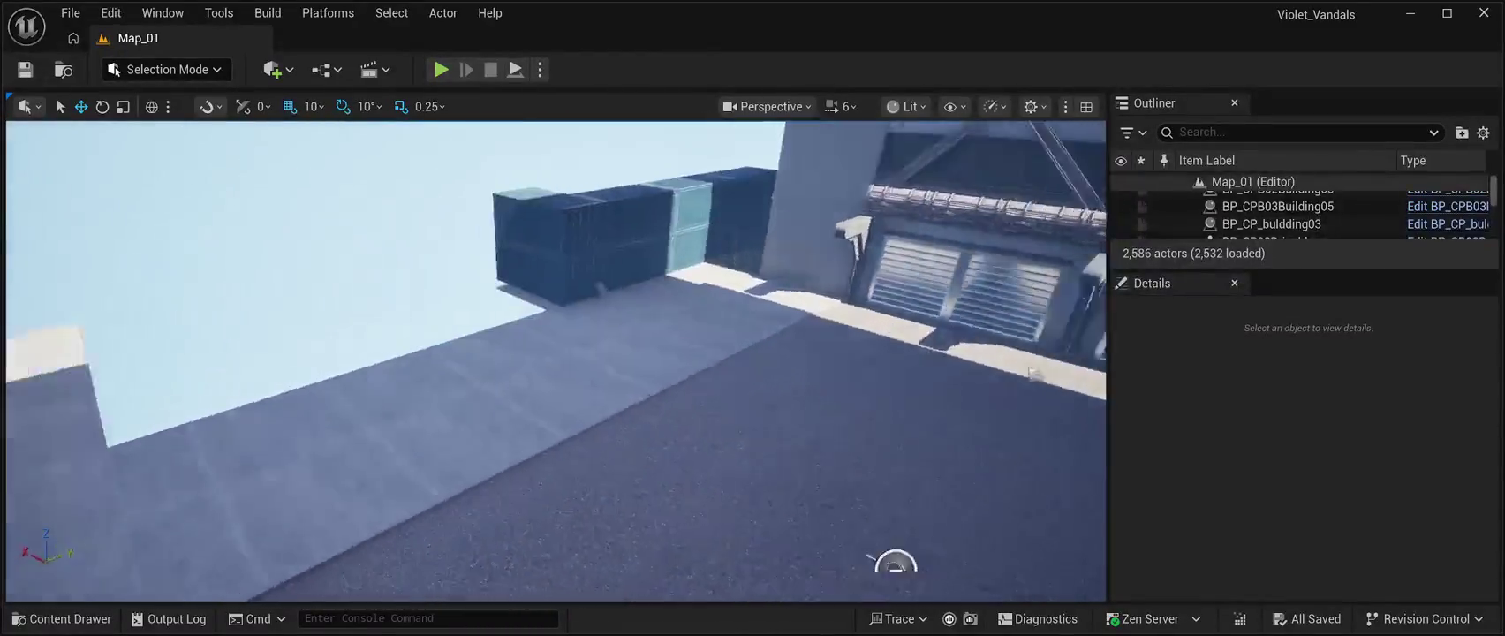
drag(895, 562, 755, 601)
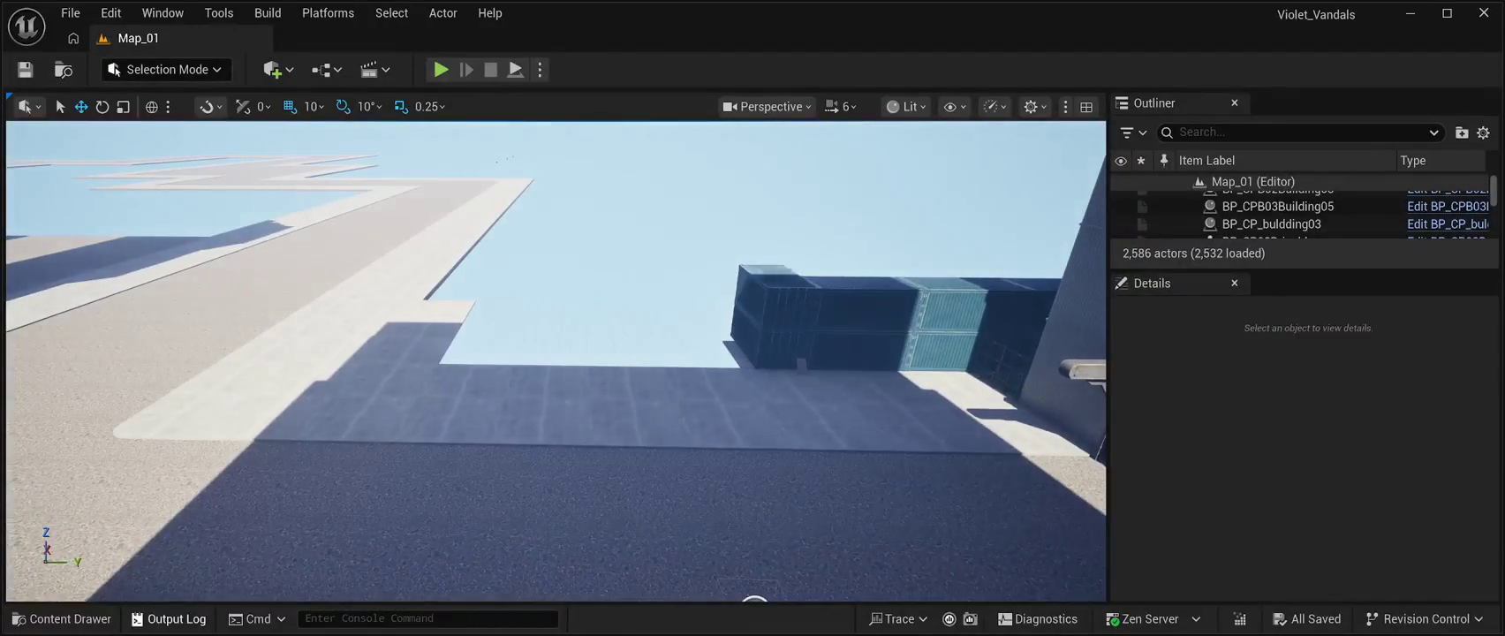
- Open BuildingPrefabs01 and drag BP_Slumbuilding10 into the level at X -600, Y -600, Z 1310
click(70, 619)
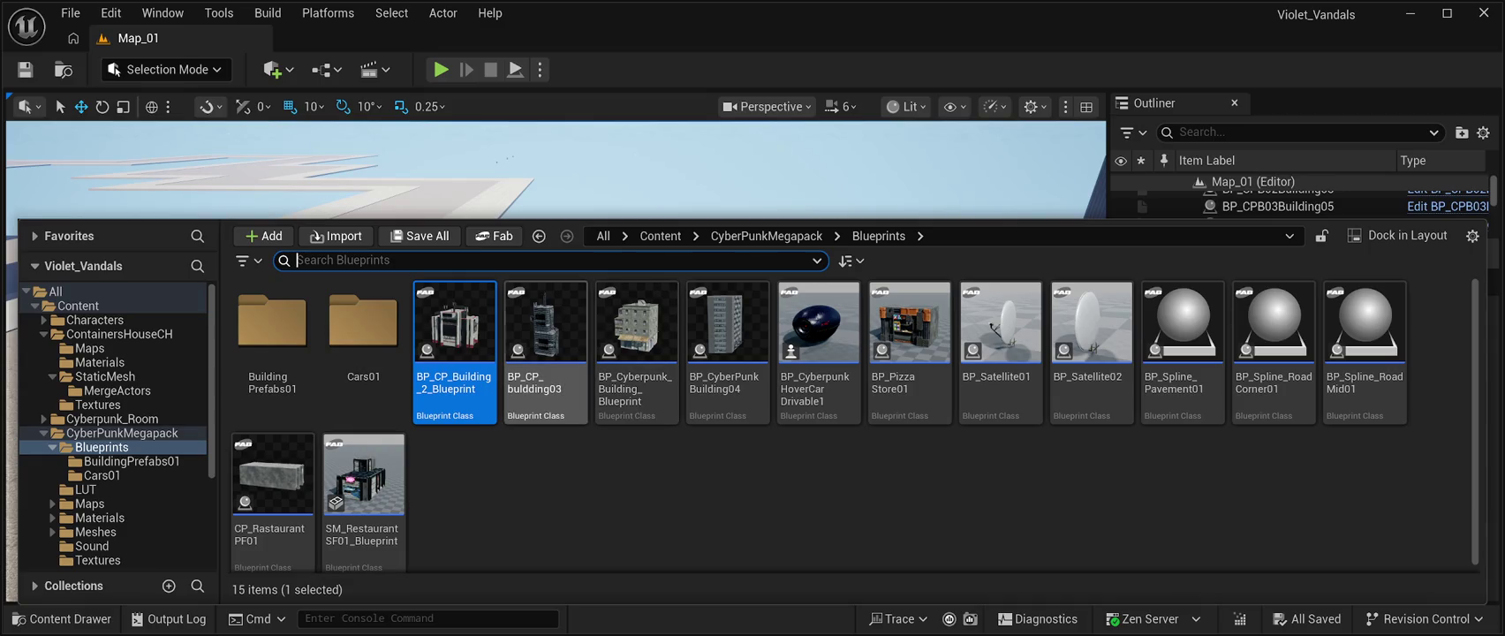
click(272, 332)
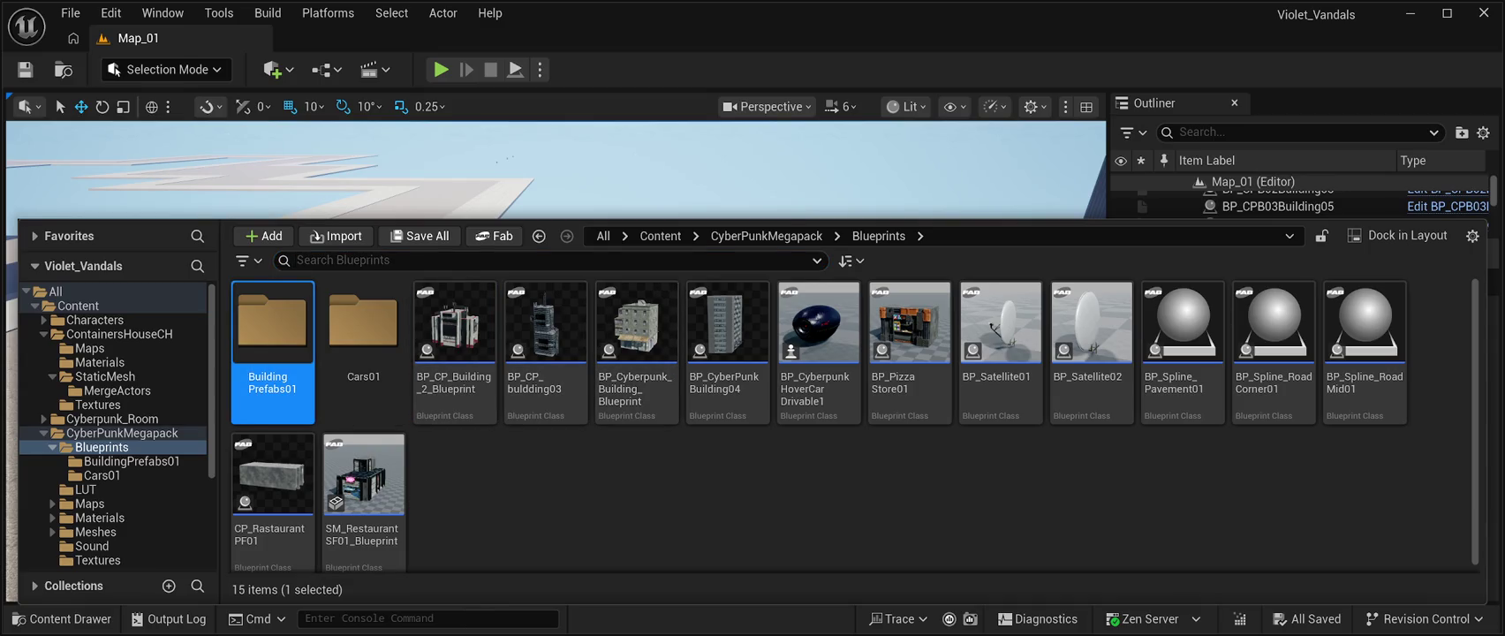
double_click(272, 332)
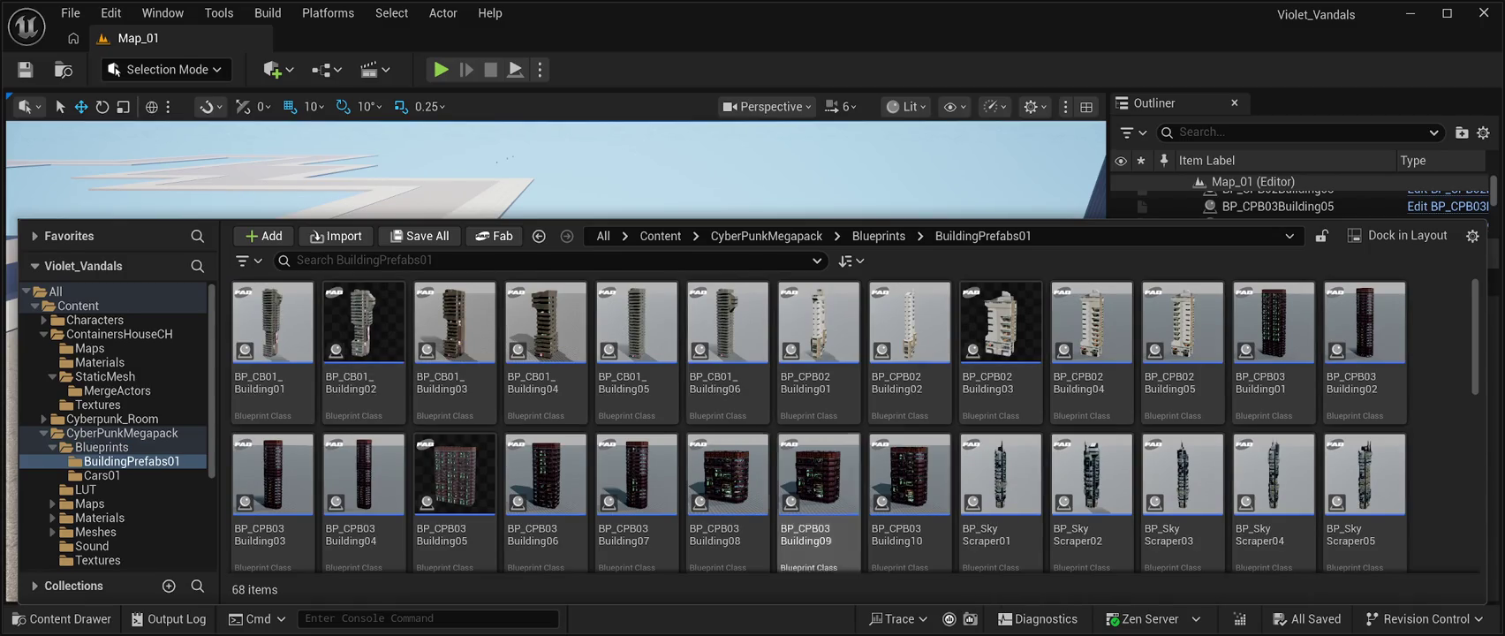
scroll(1001, 495, down, 2)
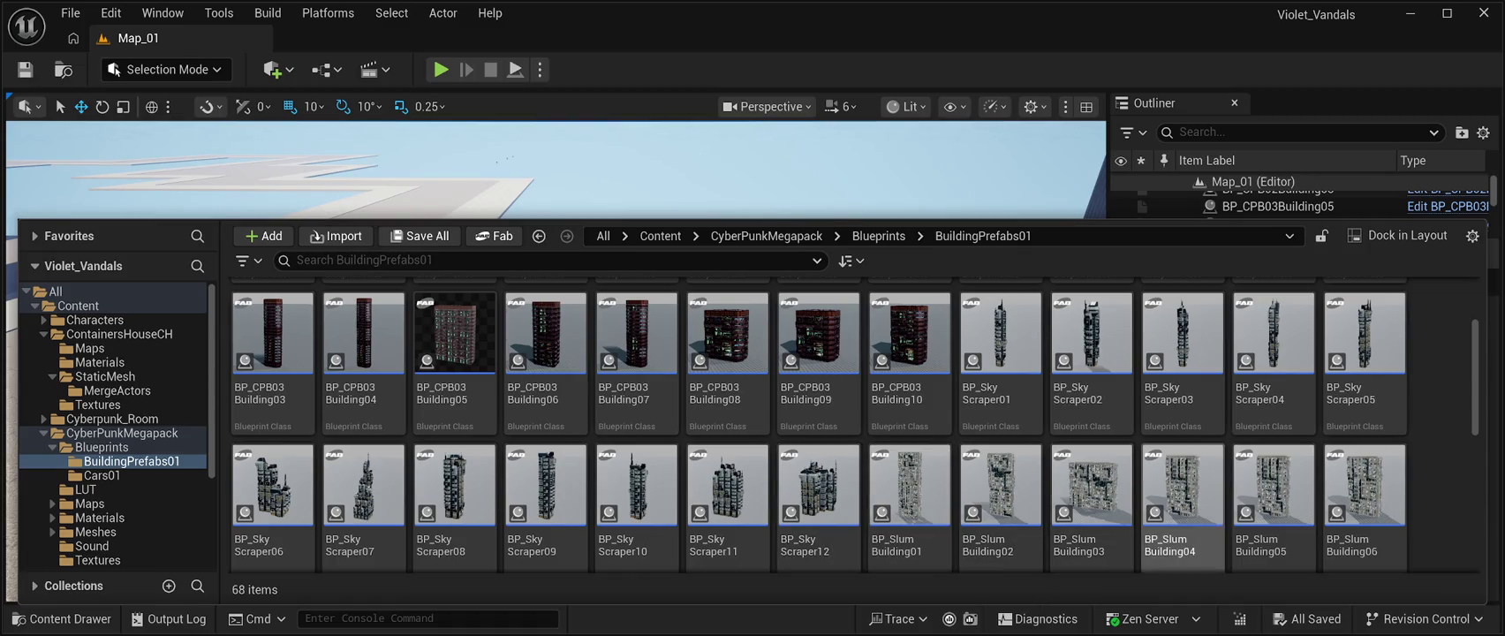
scroll(1092, 397, down, 2)
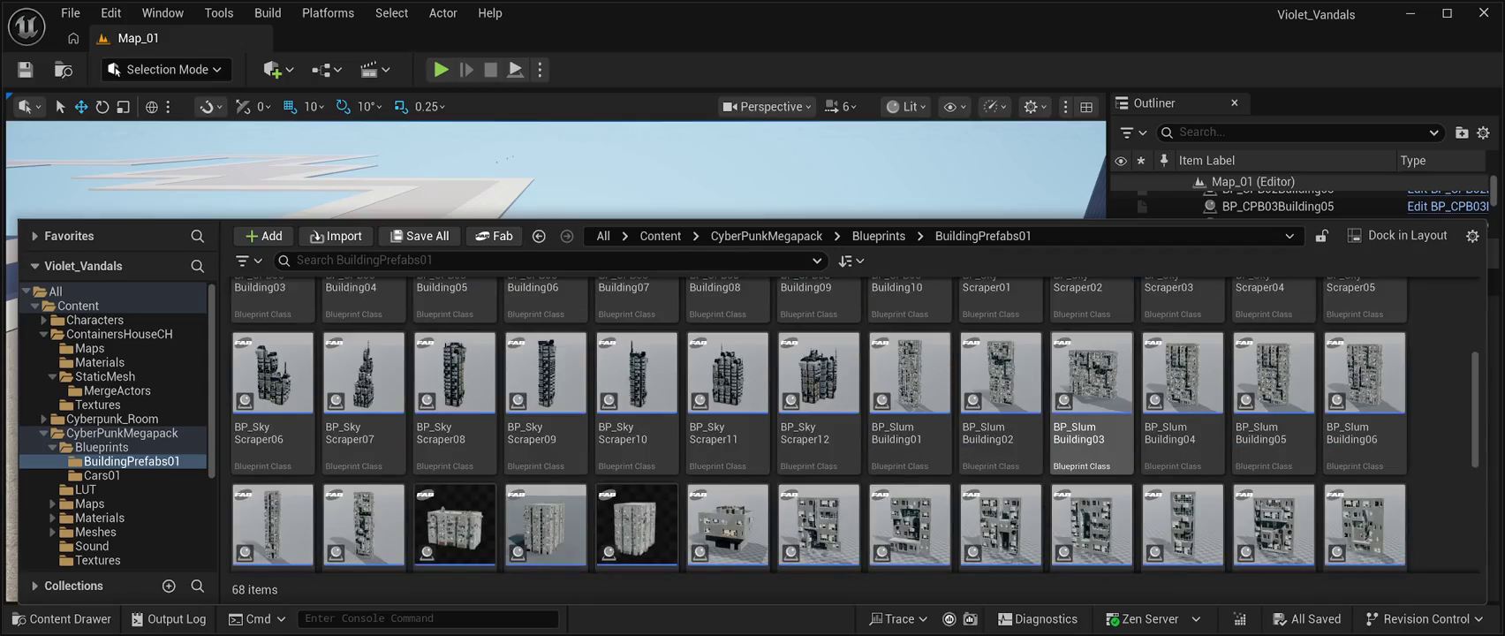
scroll(1092, 397, down, 1)
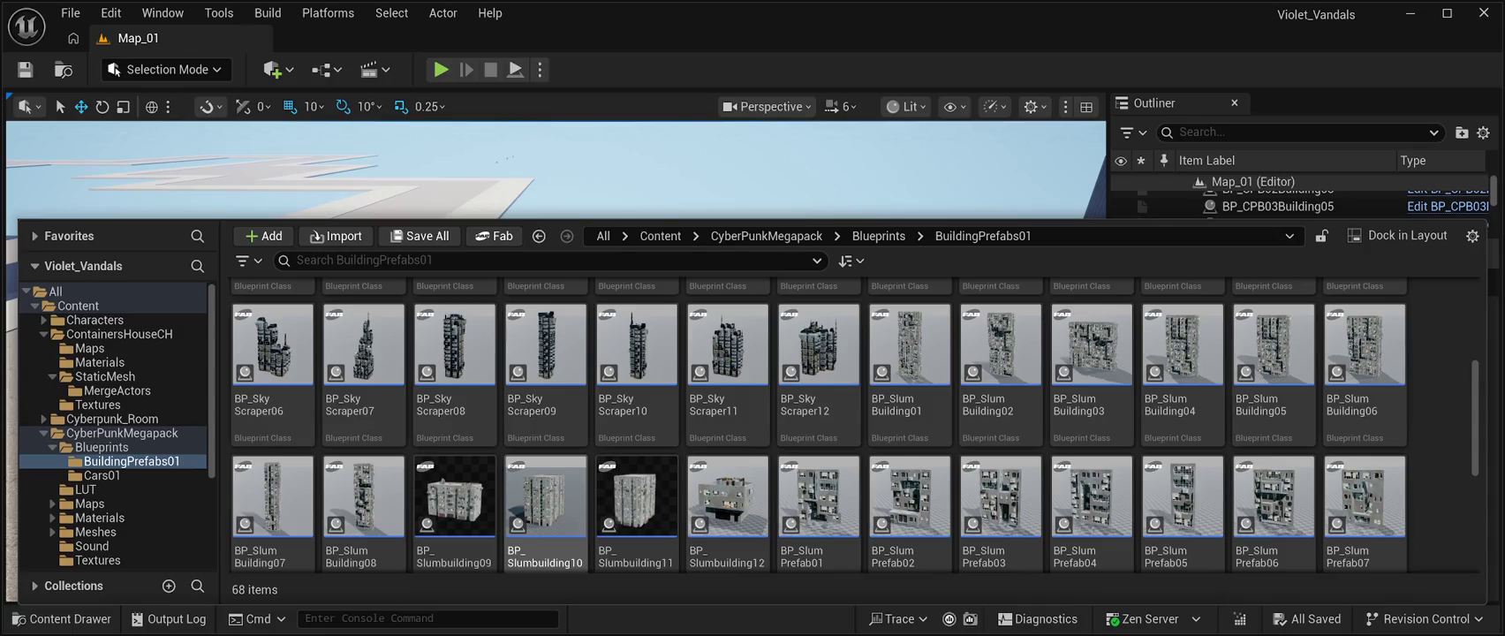
scroll(545, 495, down, 2)
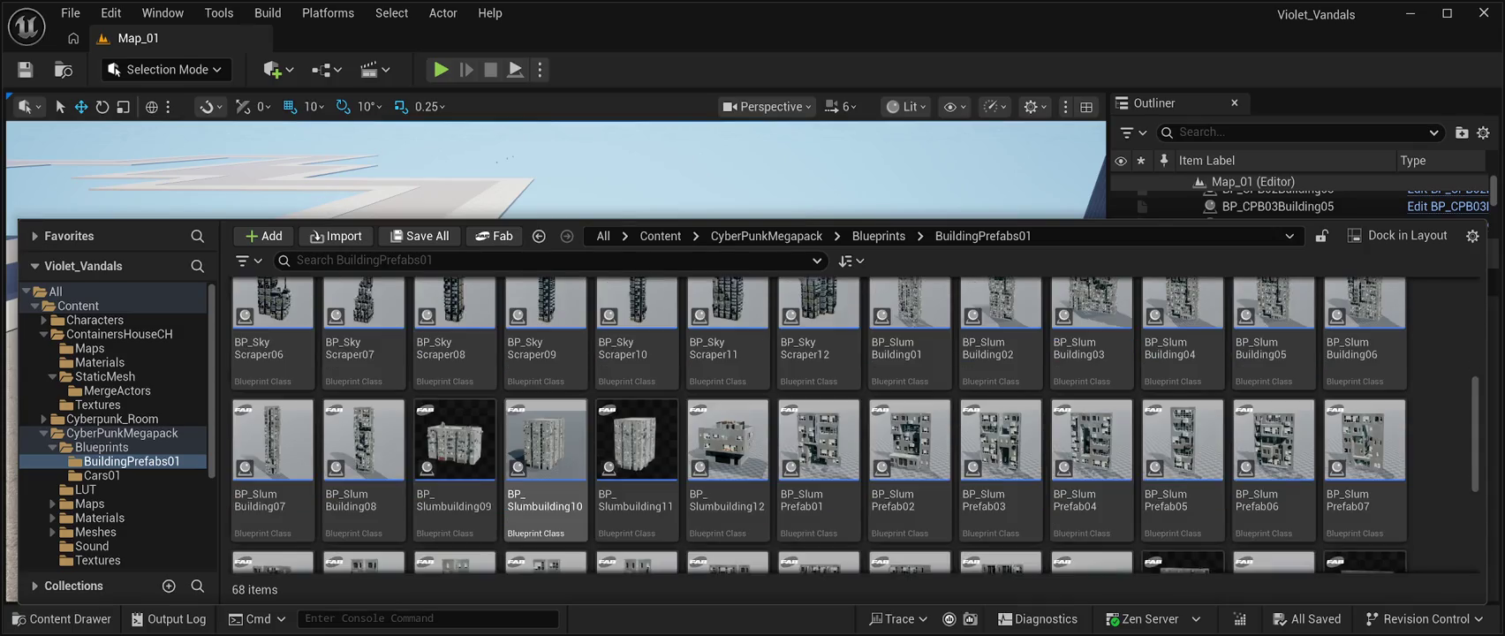
click(545, 468)
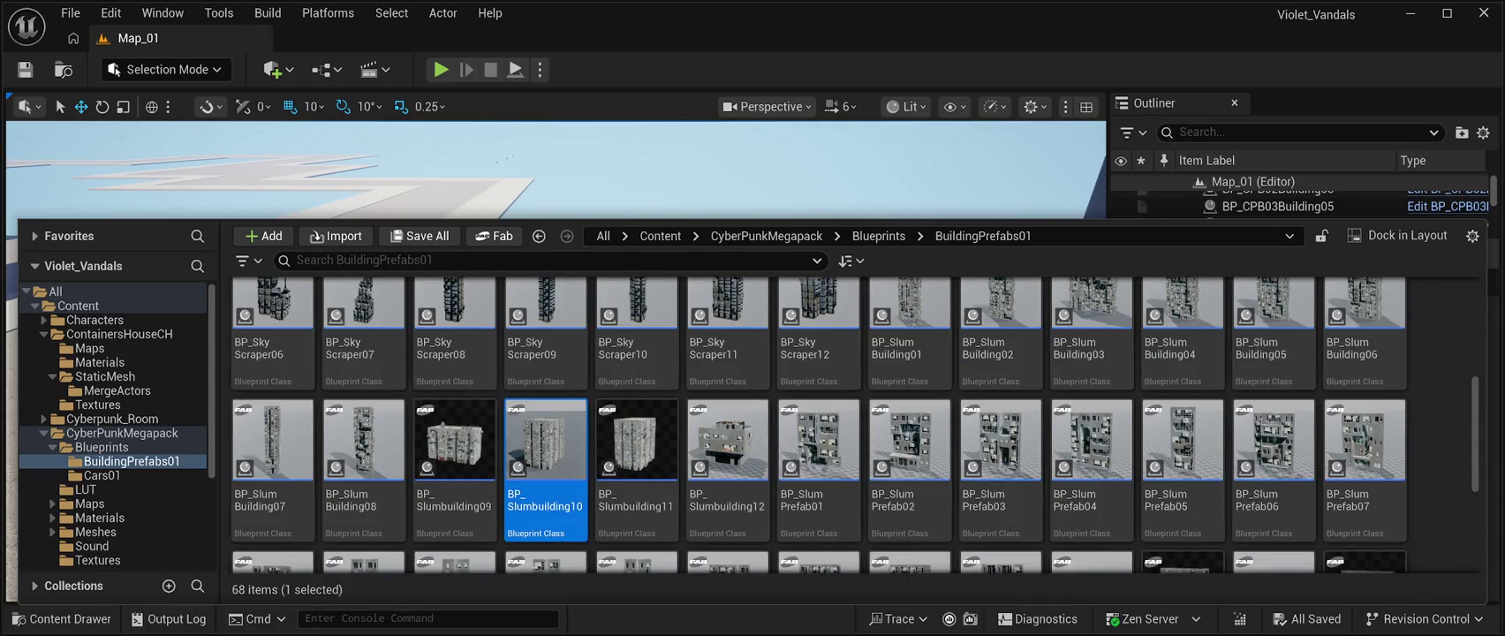
key(ctrl+space)
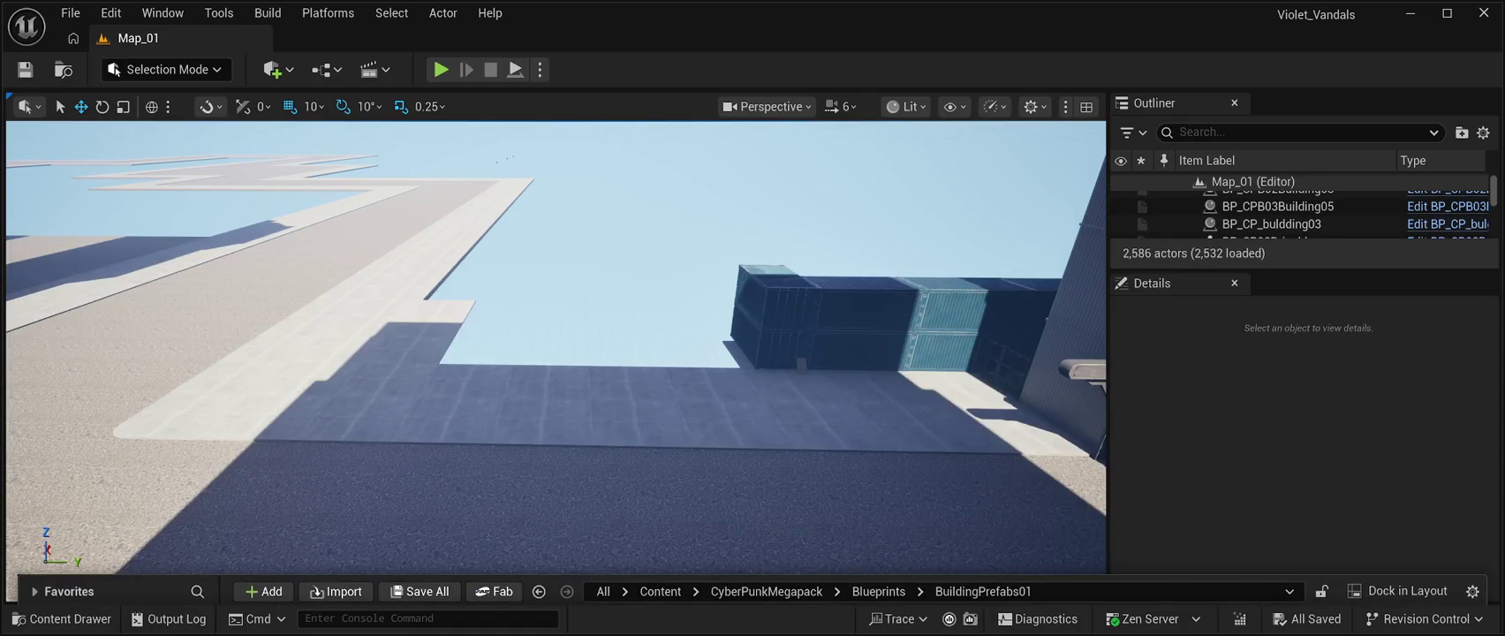
drag(545, 468, 907, 538)
key(f)
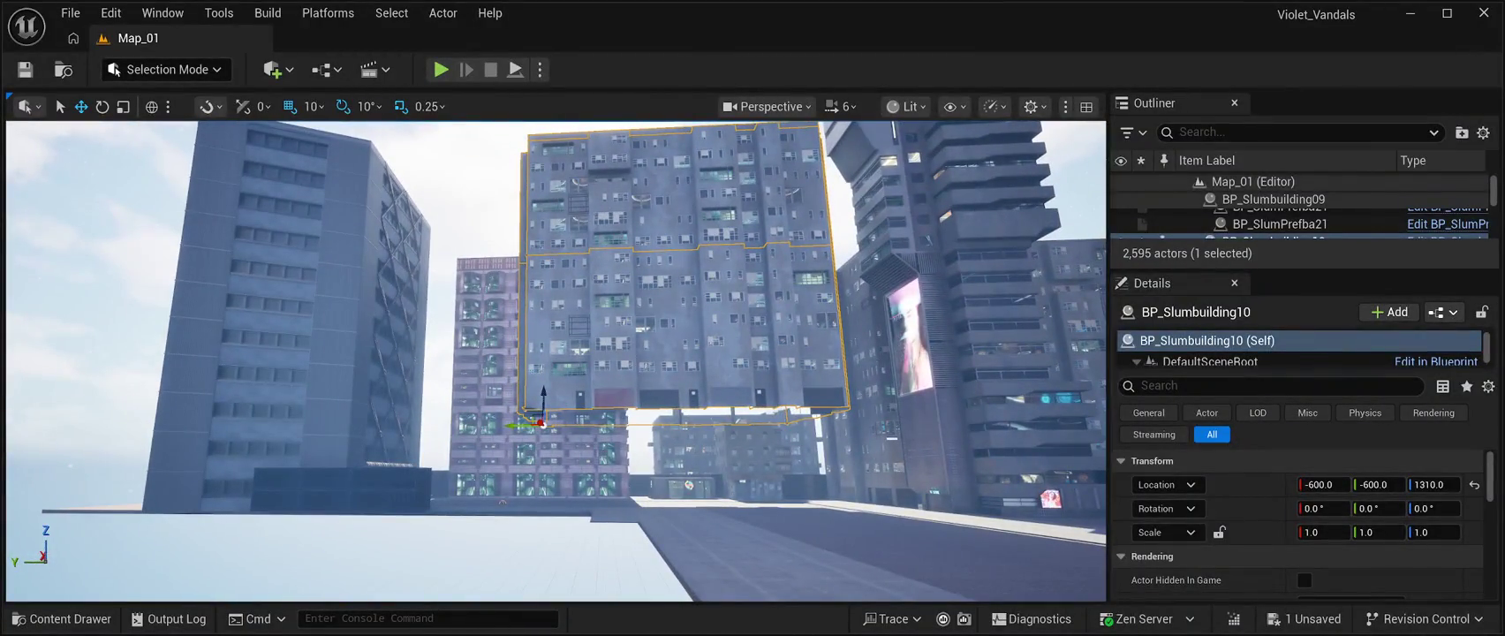
- Turn BP_Slumbuilding10 90° to face the street and lower it onto the ground at Z 10
drag(1431, 485, 1396, 484)
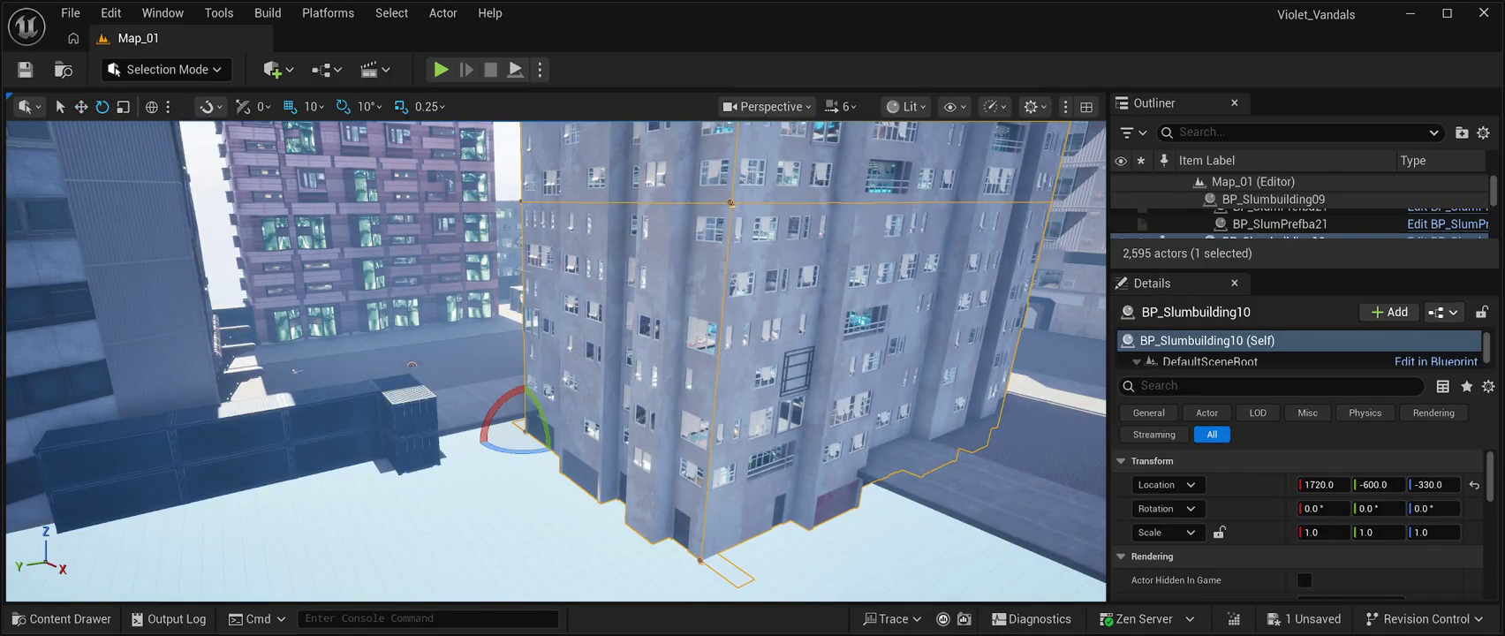
drag(548, 450, 458, 441)
drag(863, 265, 901, 484)
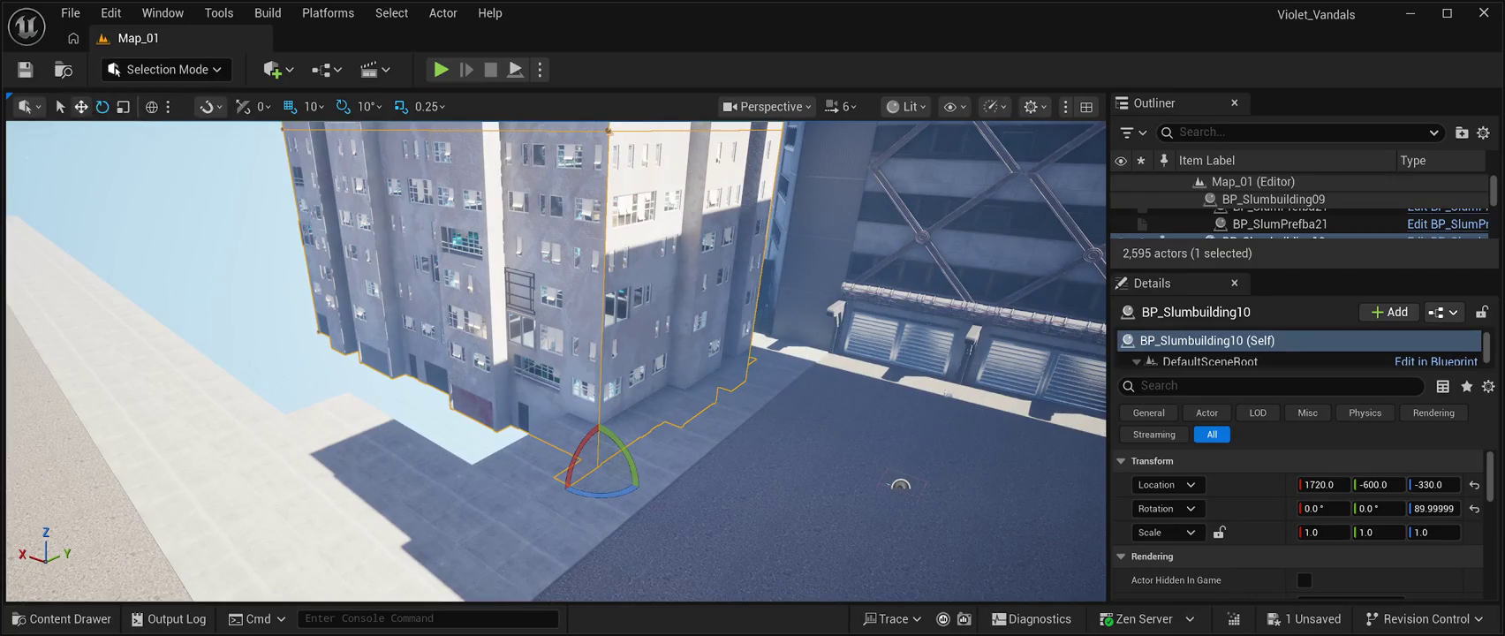
drag(598, 435, 584, 369)
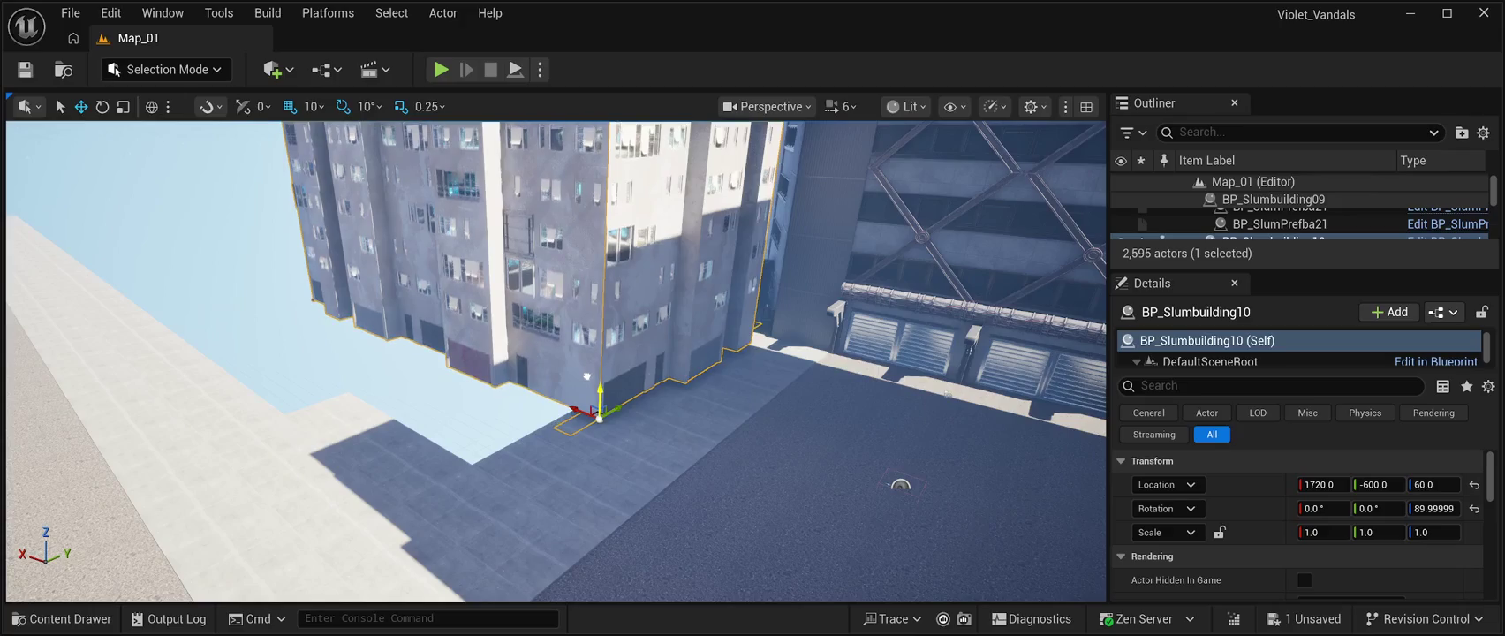
drag(588, 384, 589, 331)
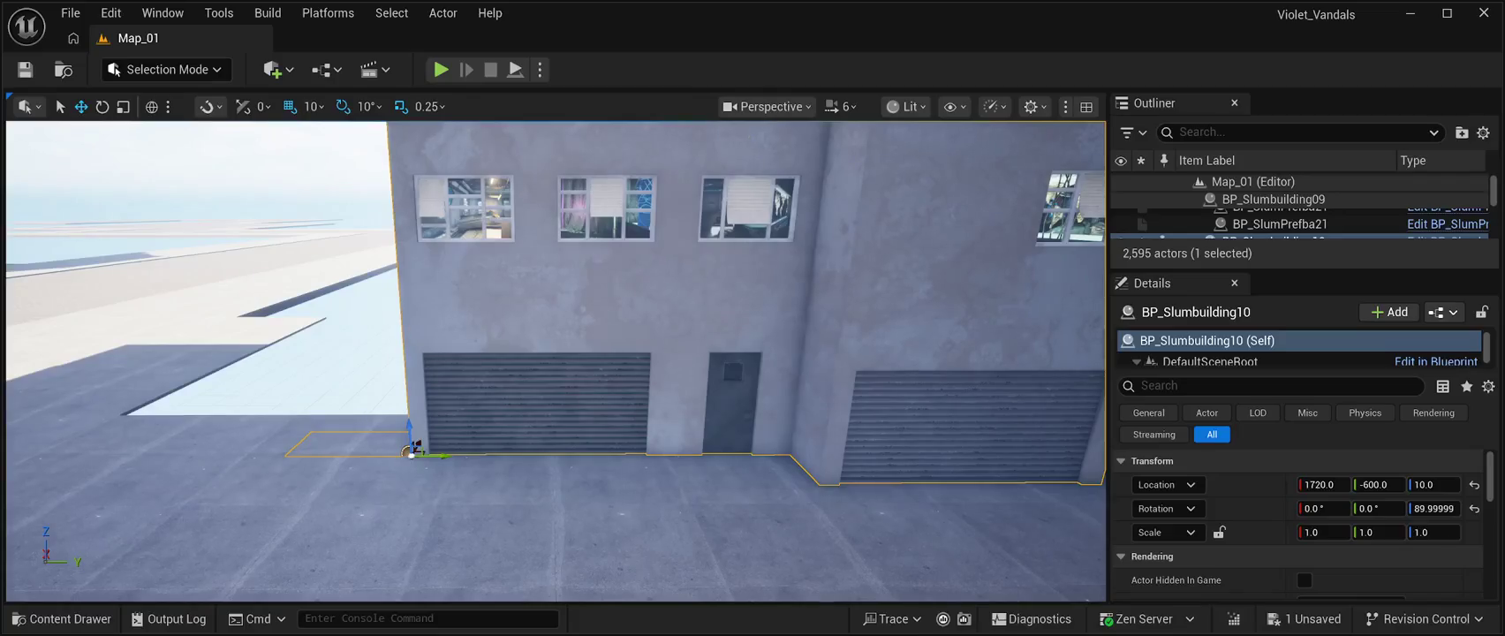
mouse_move(411, 451)
mouse_down()
mouse_move(411, 435)
mouse_move(411, 451)
mouse_move(438, 455)
mouse_move(213, 426)
mouse_move(39, 426)
mouse_up()
- Slide the slum building along the street to Y -1814, up against the containers
mouse_move(556, 353)
mouse_down()
mouse_move(557, 389)
mouse_move(517, 428)
mouse_move(517, 389)
mouse_up()
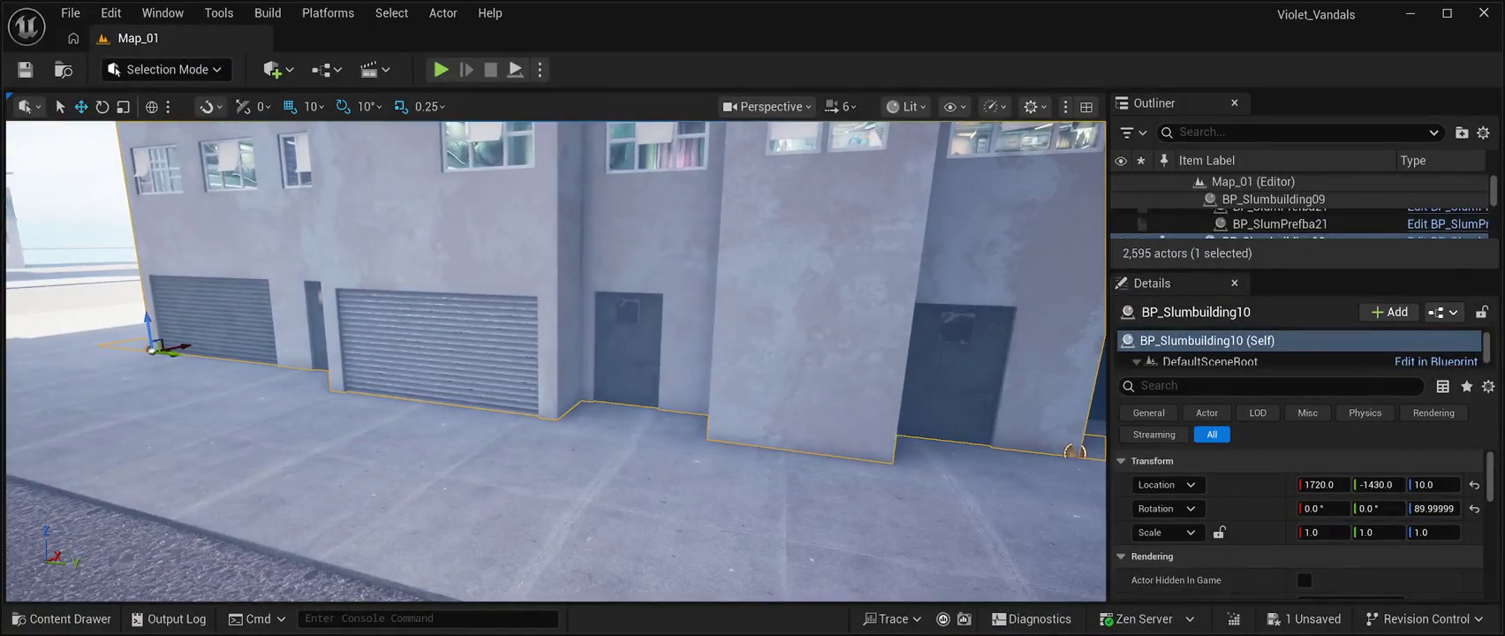
mouse_move(172, 357)
mouse_down()
mouse_move(81, 335)
mouse_move(96, 338)
mouse_up()
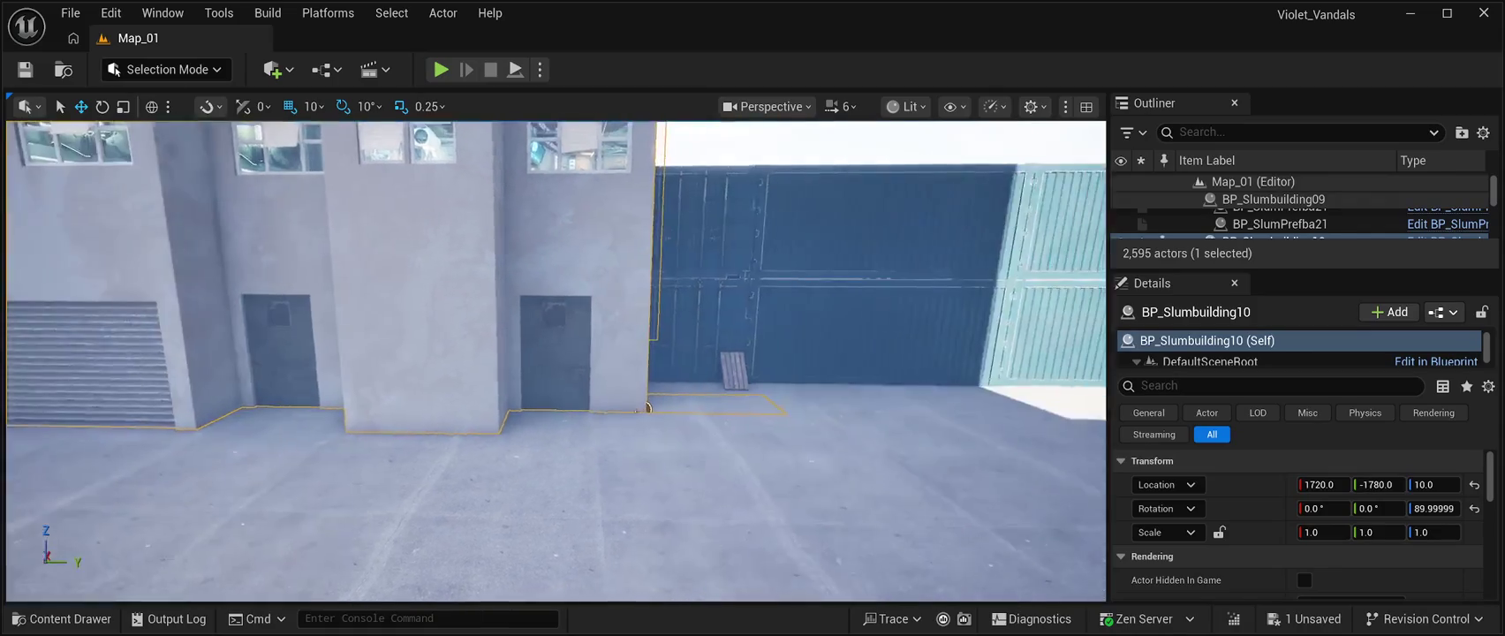
mouse_move(648, 409)
mouse_down()
mouse_move(707, 402)
mouse_move(653, 398)
mouse_move(649, 371)
mouse_move(649, 397)
mouse_up()
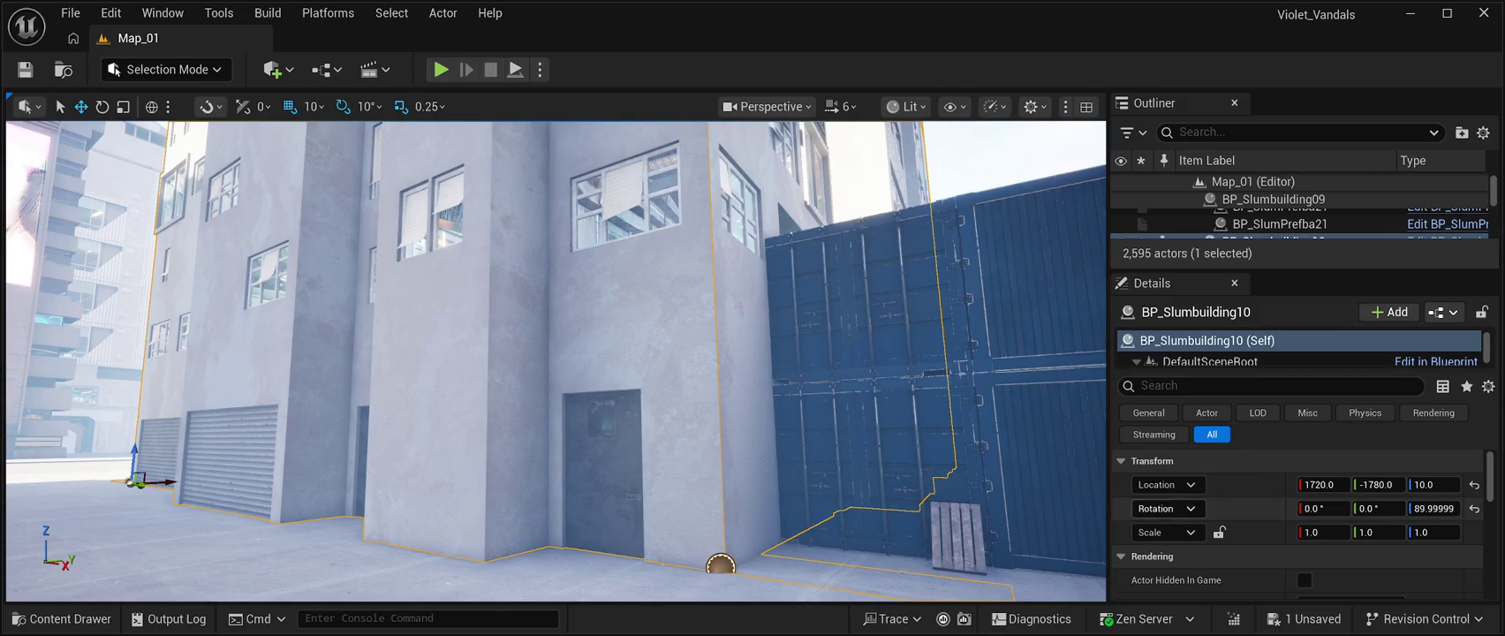
drag(1378, 484, 1347, 484)
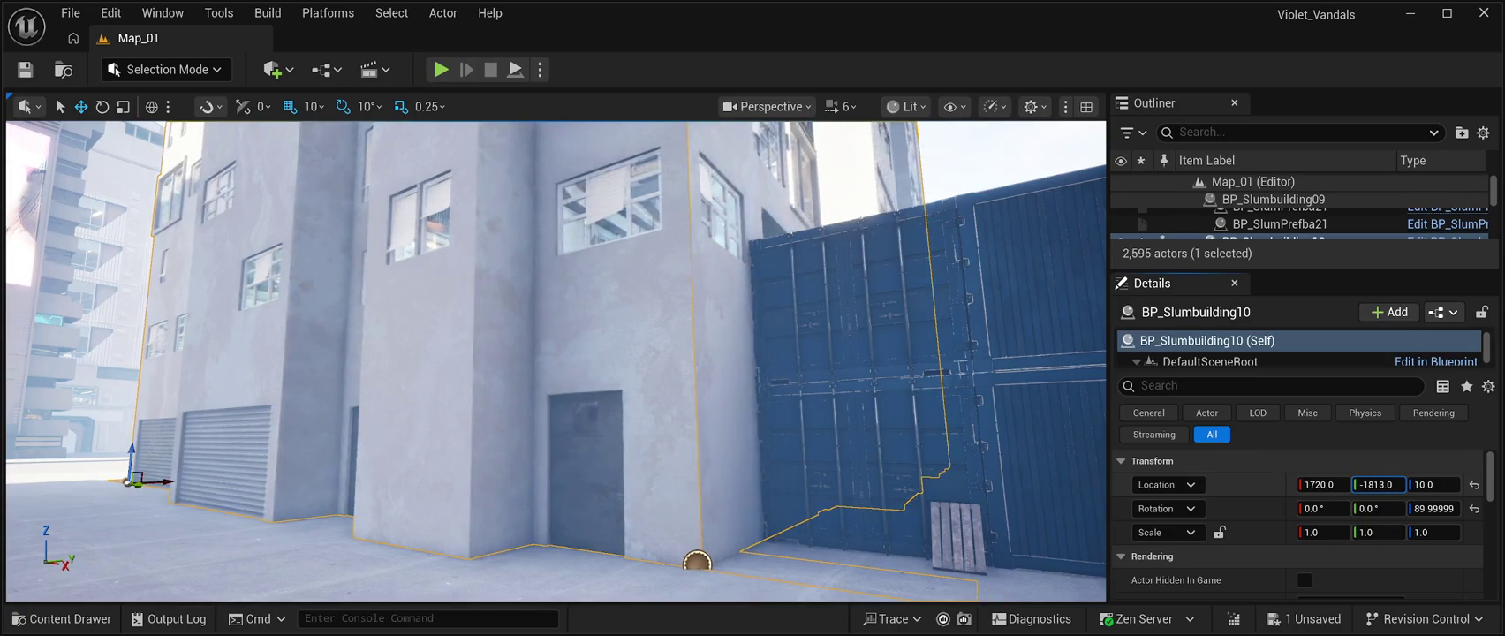
mouse_move(556, 353)
mouse_down()
mouse_move(371, 353)
mouse_move(477, 389)
mouse_move(548, 389)
mouse_up()
- Select the road tile below the red garage door and orbit to view the facade and containers
click(879, 534)
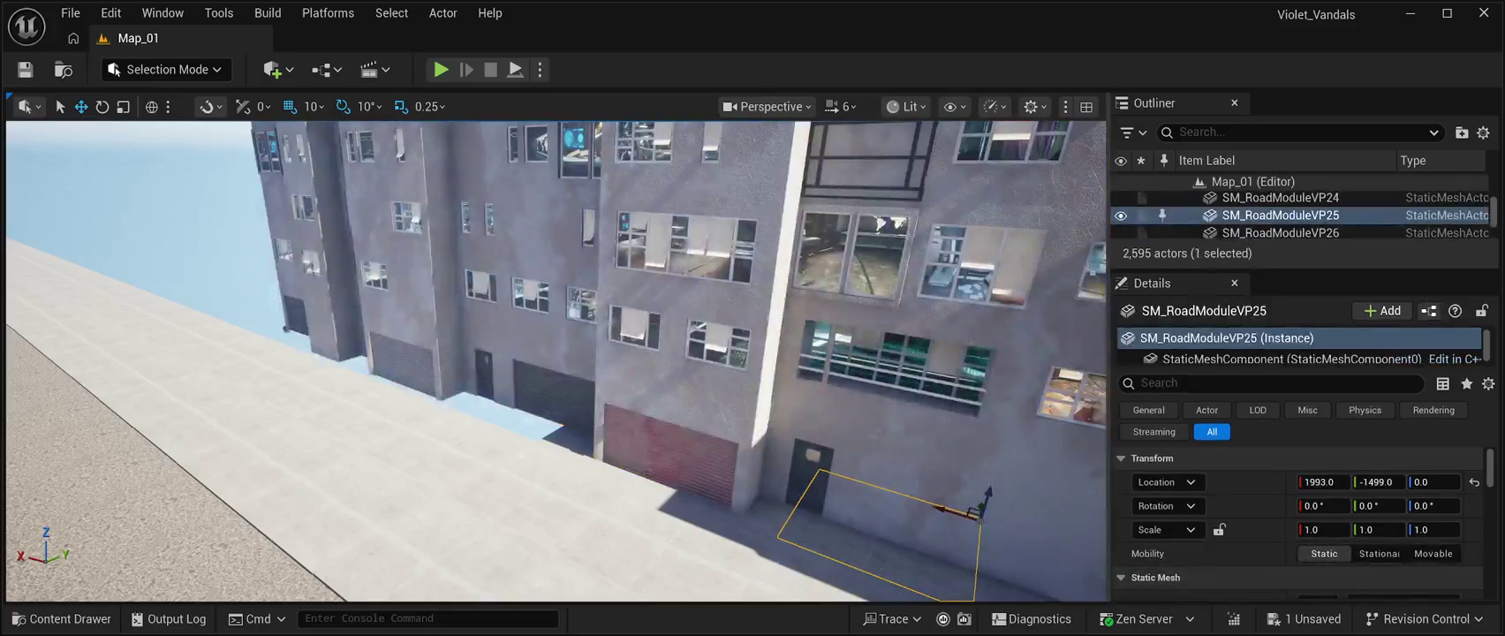
click(671, 468)
mouse_move(671, 469)
mouse_down()
mouse_move(618, 469)
mouse_move(605, 433)
mouse_up()
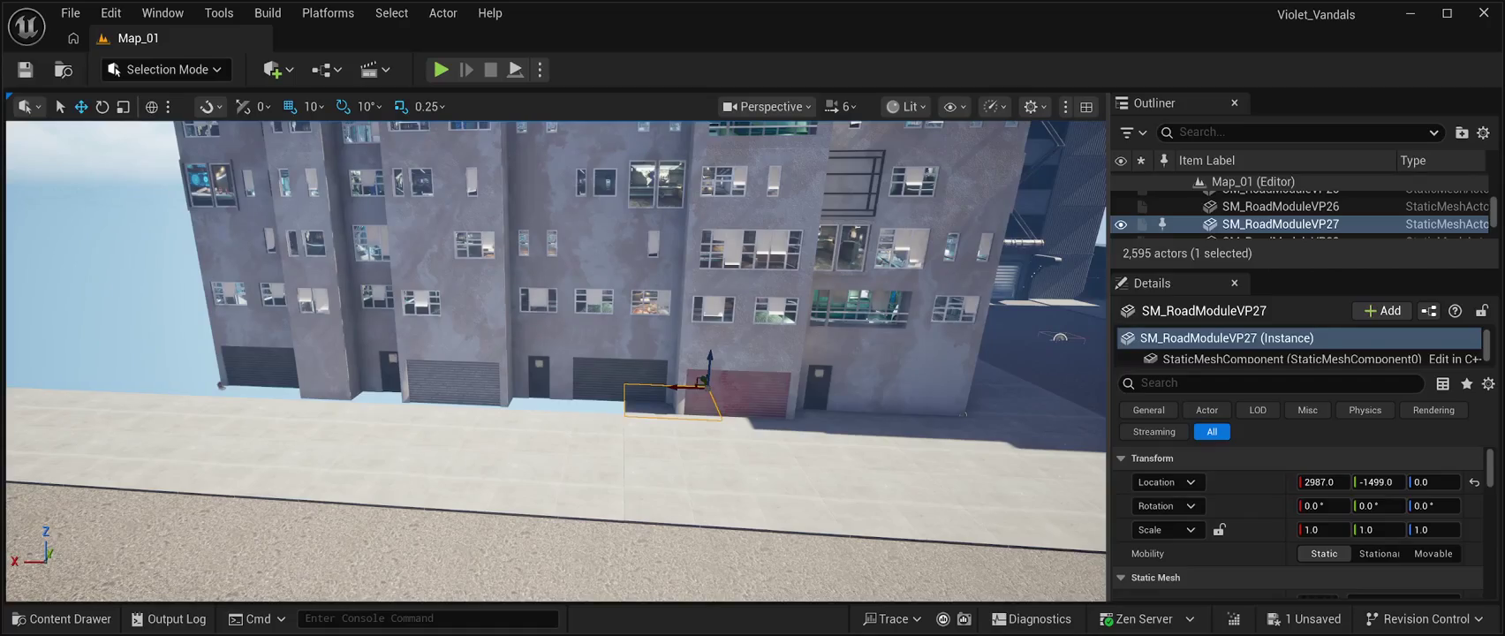
drag(605, 433, 566, 435)
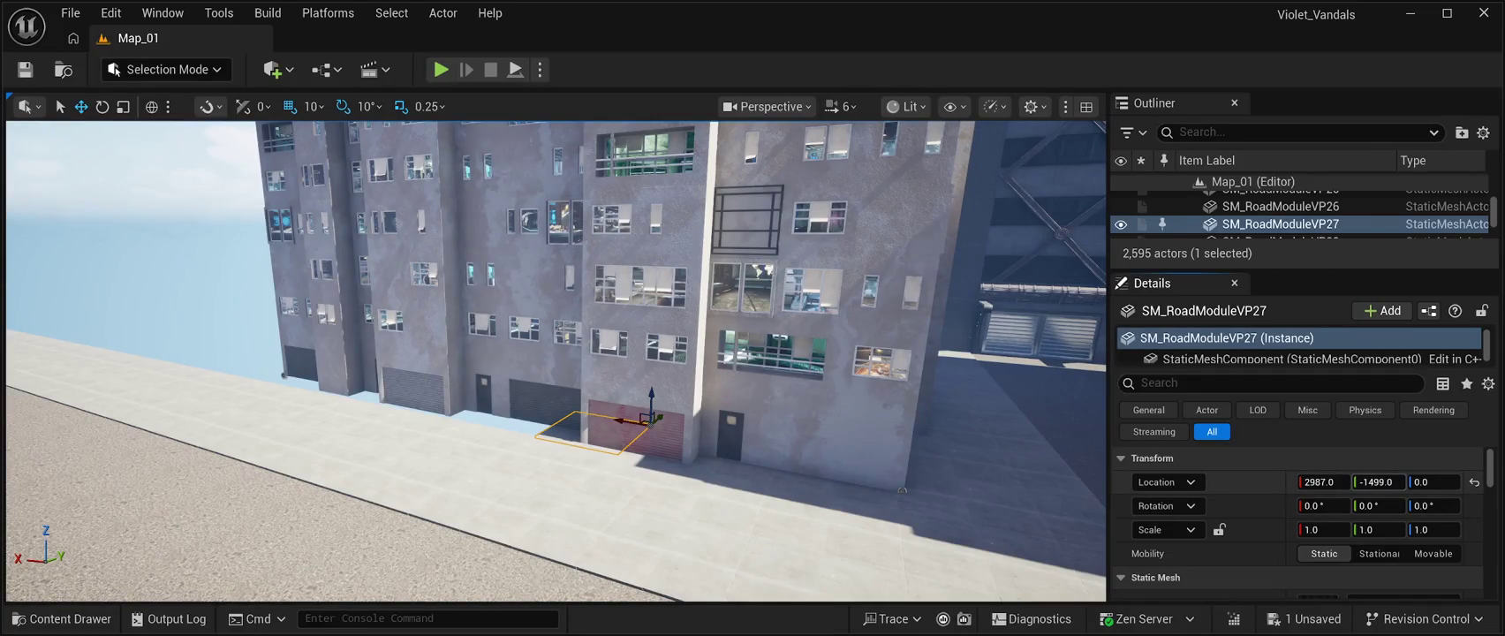
mouse_move(566, 435)
mouse_down()
mouse_move(618, 424)
mouse_move(495, 433)
mouse_move(469, 407)
mouse_move(437, 406)
mouse_up()
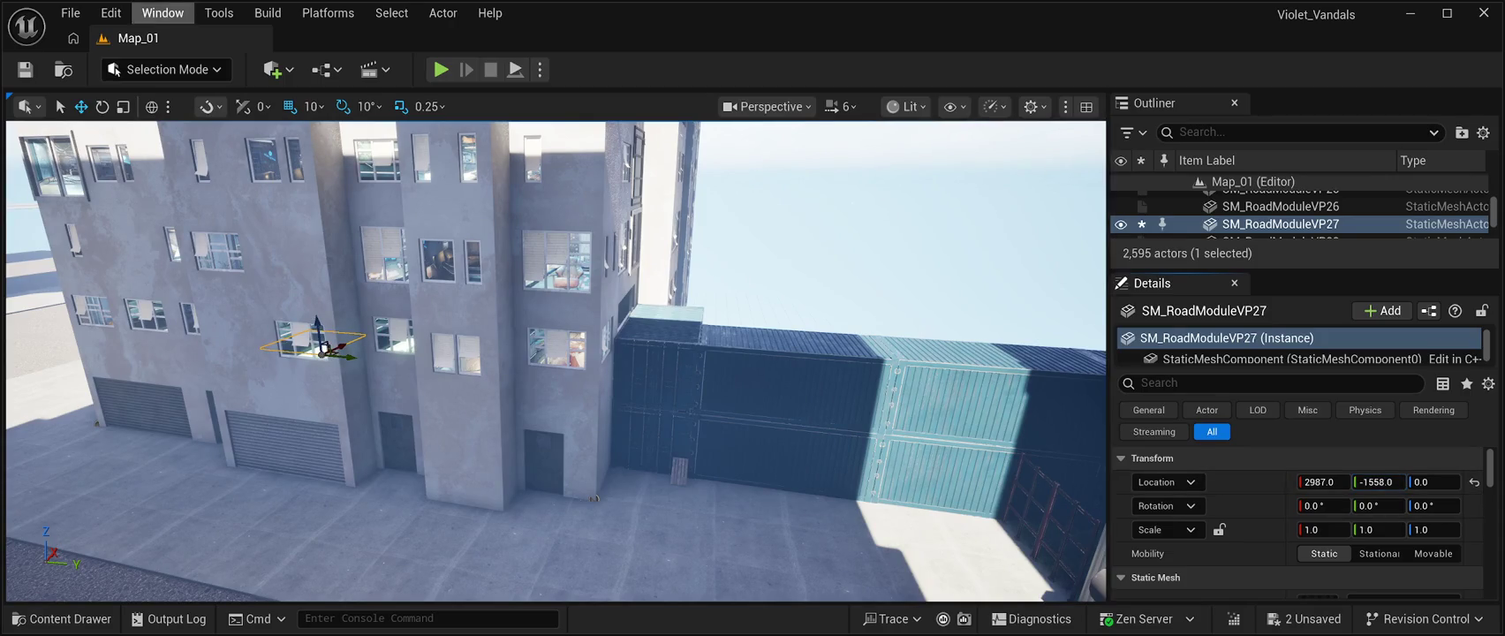
- Undo the road tile move, nudge BP_Slumbuilding10 to Y -1828, and select floor slab Floor3
key(ctrl+z)
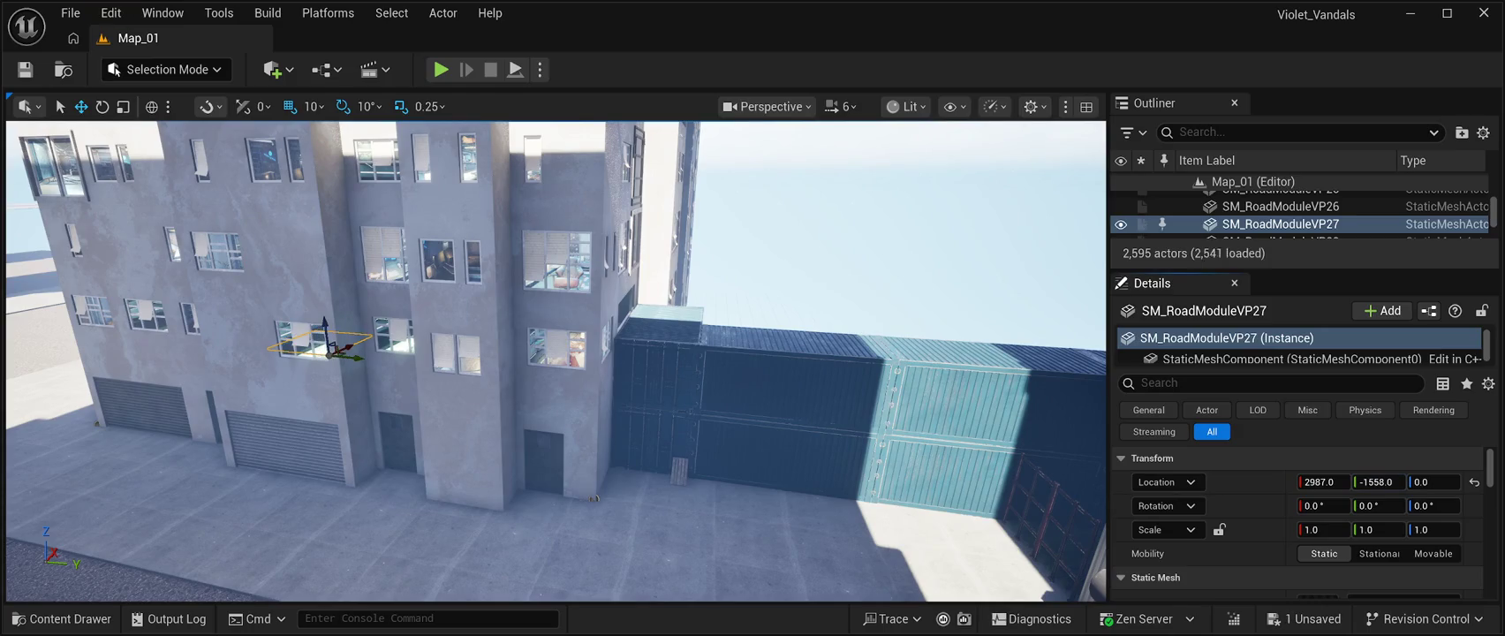
key(ctrl+z)
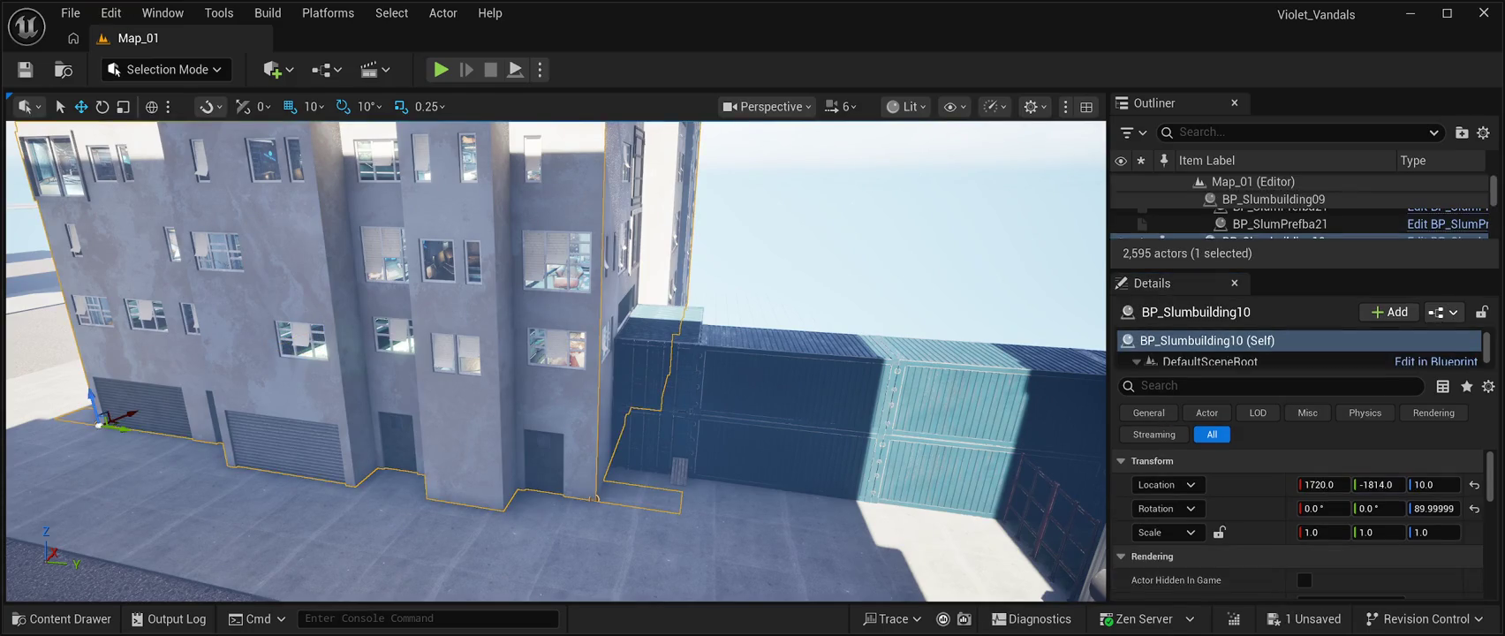
key(ctrl+z)
key(ctrl+z)
scroll(557, 362, up, 5)
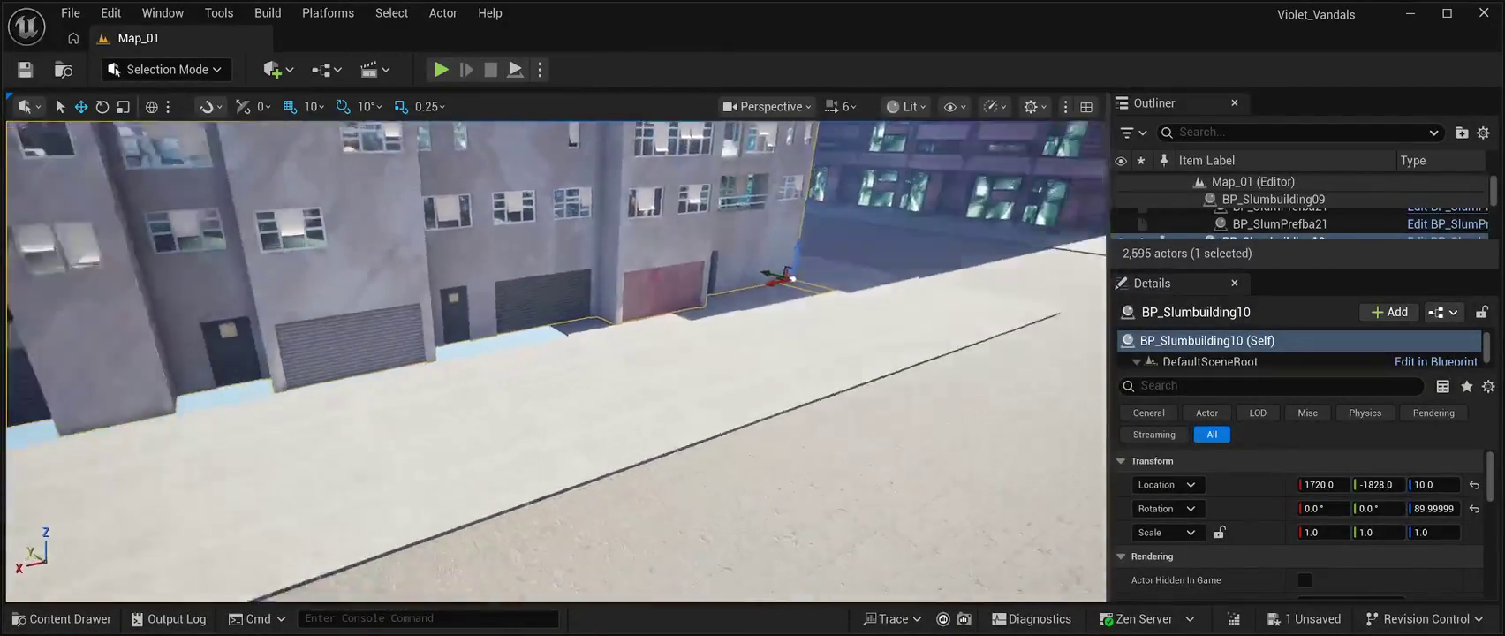
click(530, 398)
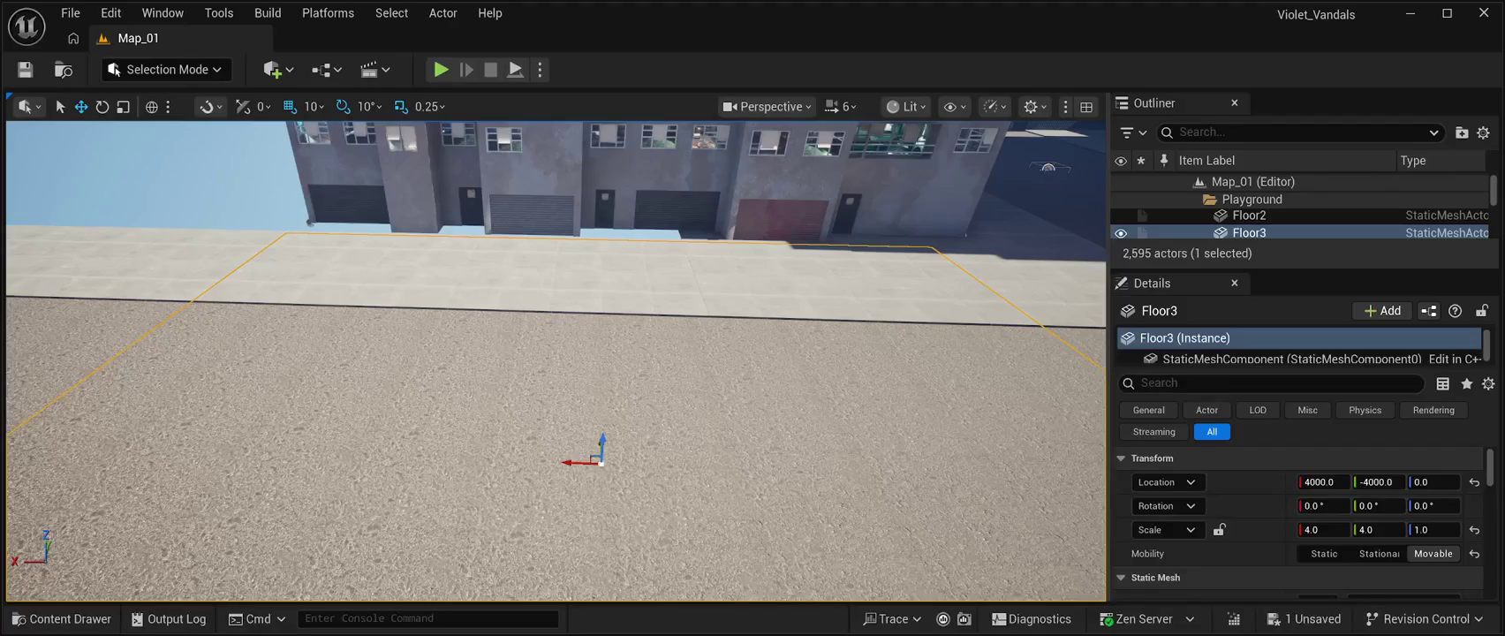
- Duplicate Floor3 as Floor42, move it in front of the slum building, and set its Z to 0
key(ctrl+d)
mouse_move(602, 442)
mouse_down()
mouse_move(606, 380)
mouse_move(615, 408)
mouse_up()
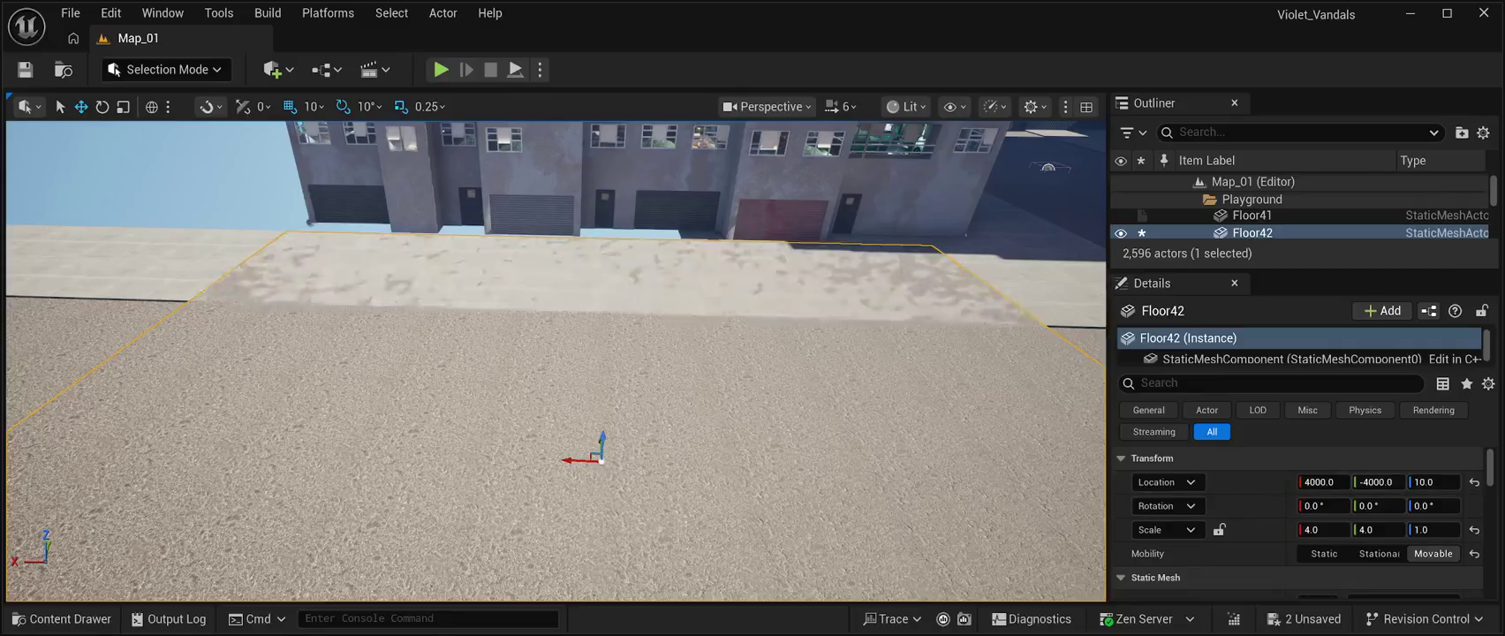
mouse_move(601, 460)
mouse_down()
mouse_move(447, 393)
mouse_move(561, 392)
mouse_move(367, 335)
mouse_move(221, 336)
mouse_up()
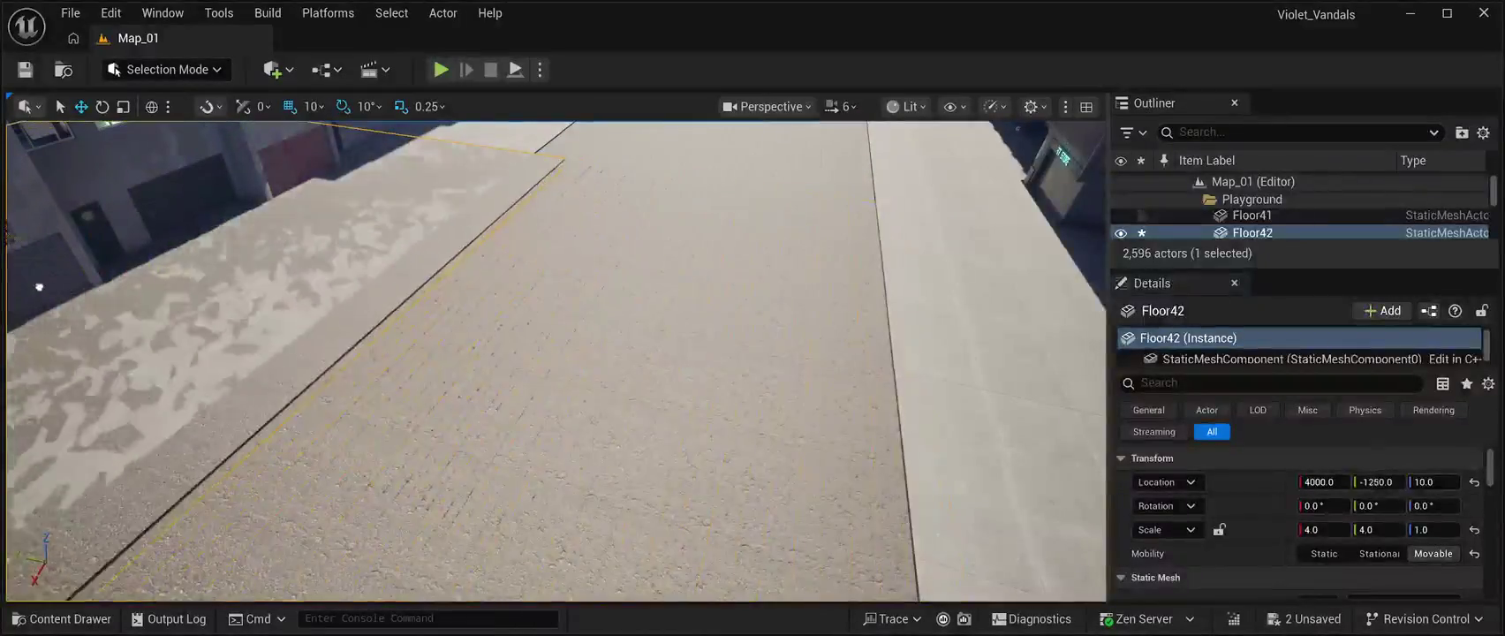
key(f)
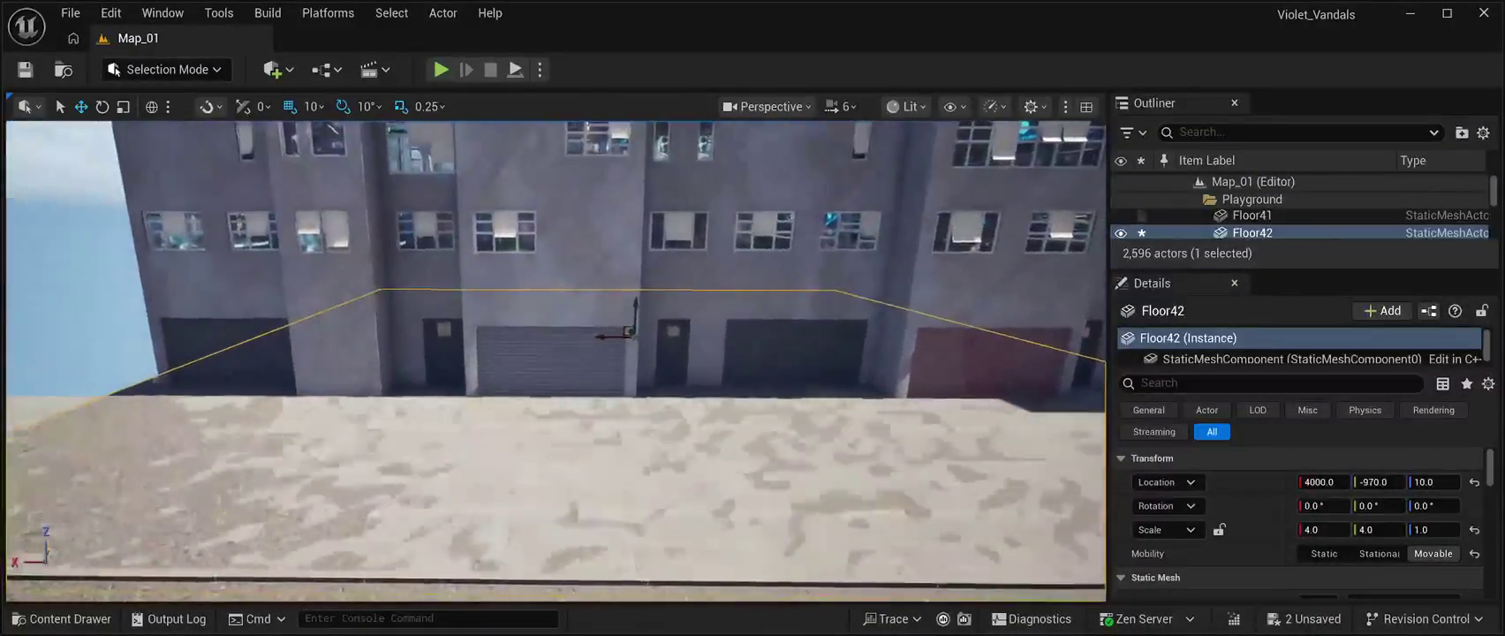
click(1379, 553)
click(1433, 553)
drag(1375, 482, 1484, 482)
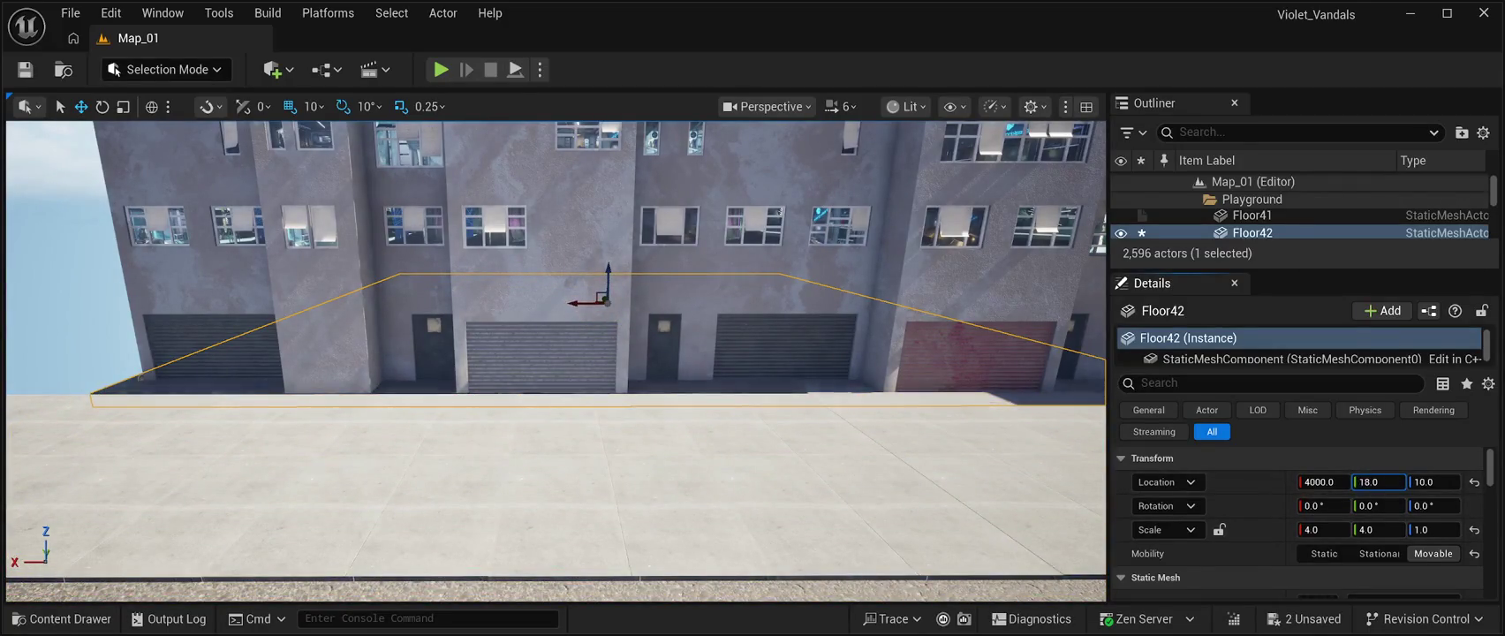
key(Left)
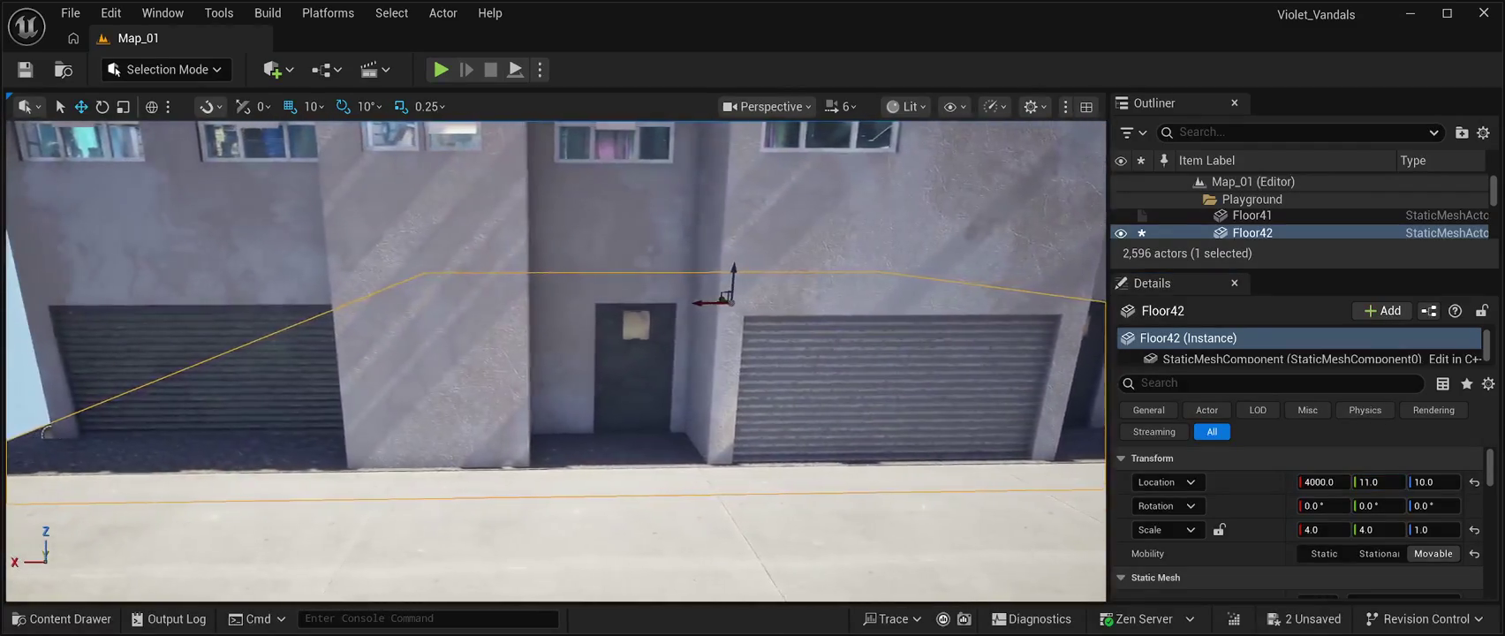
click(1433, 482)
text(0)
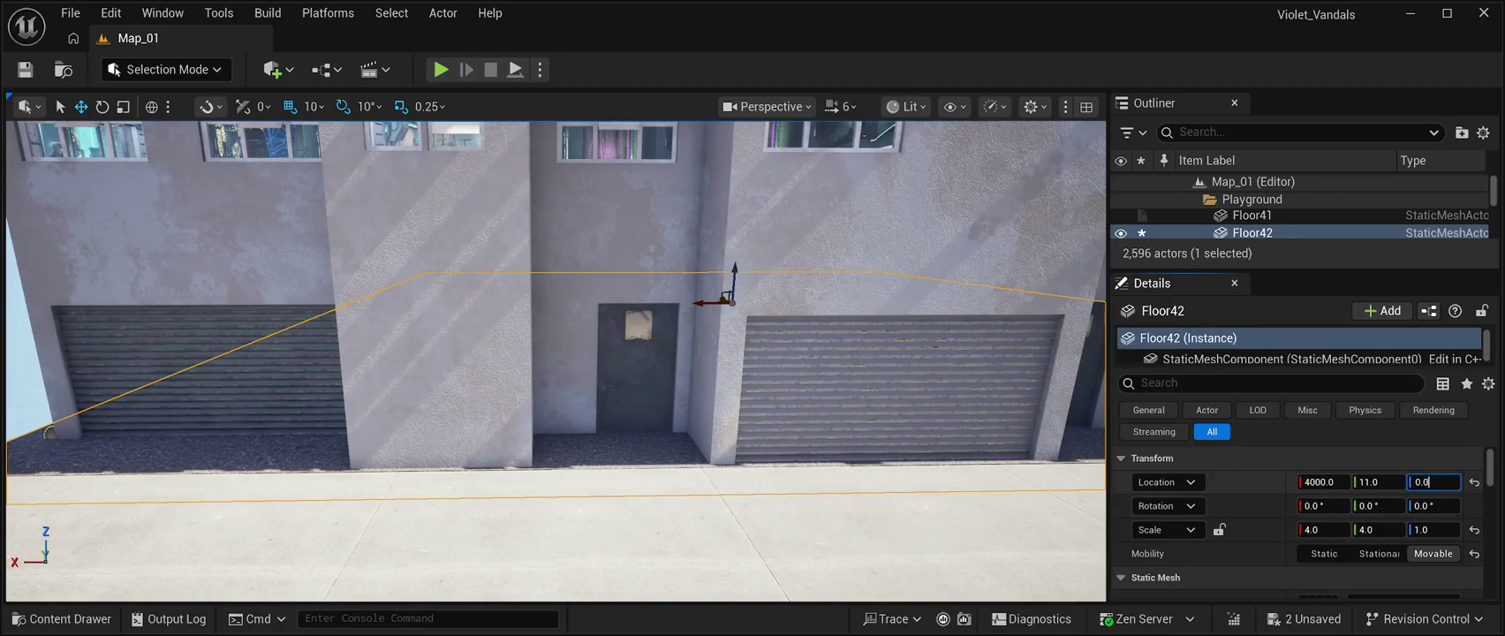
key(Return)
key(Up)
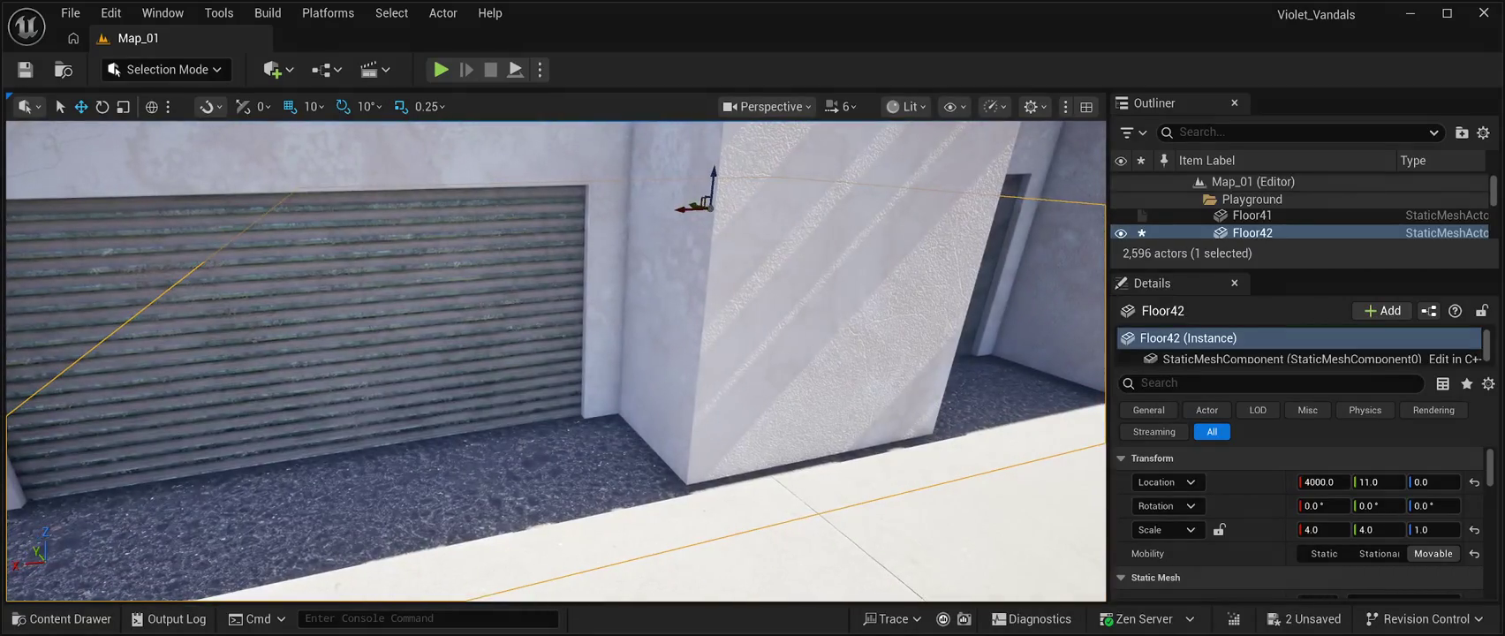
key(Right)
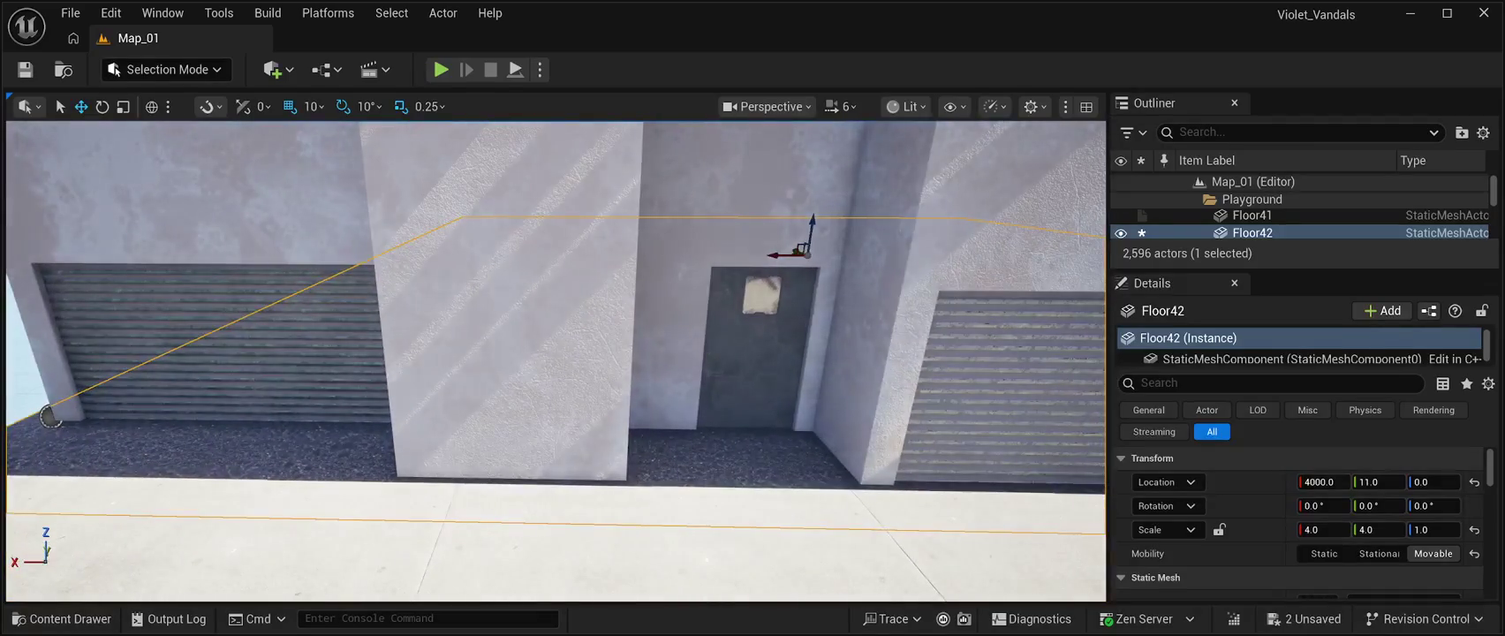
- Set BP_Slumbuilding10's Z location to 0.0 and save the level
click(51, 417)
click(1427, 484)
text(0.0)
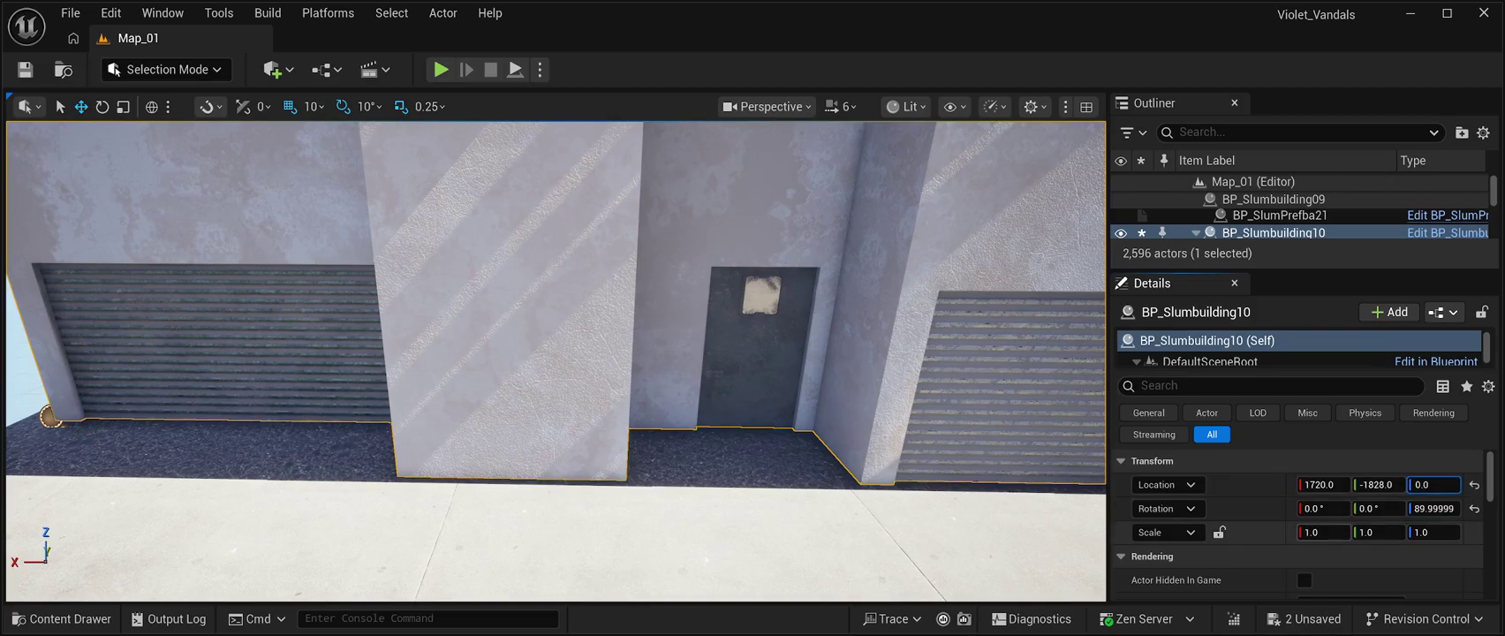
key(Return)
drag(557, 362, 614, 367)
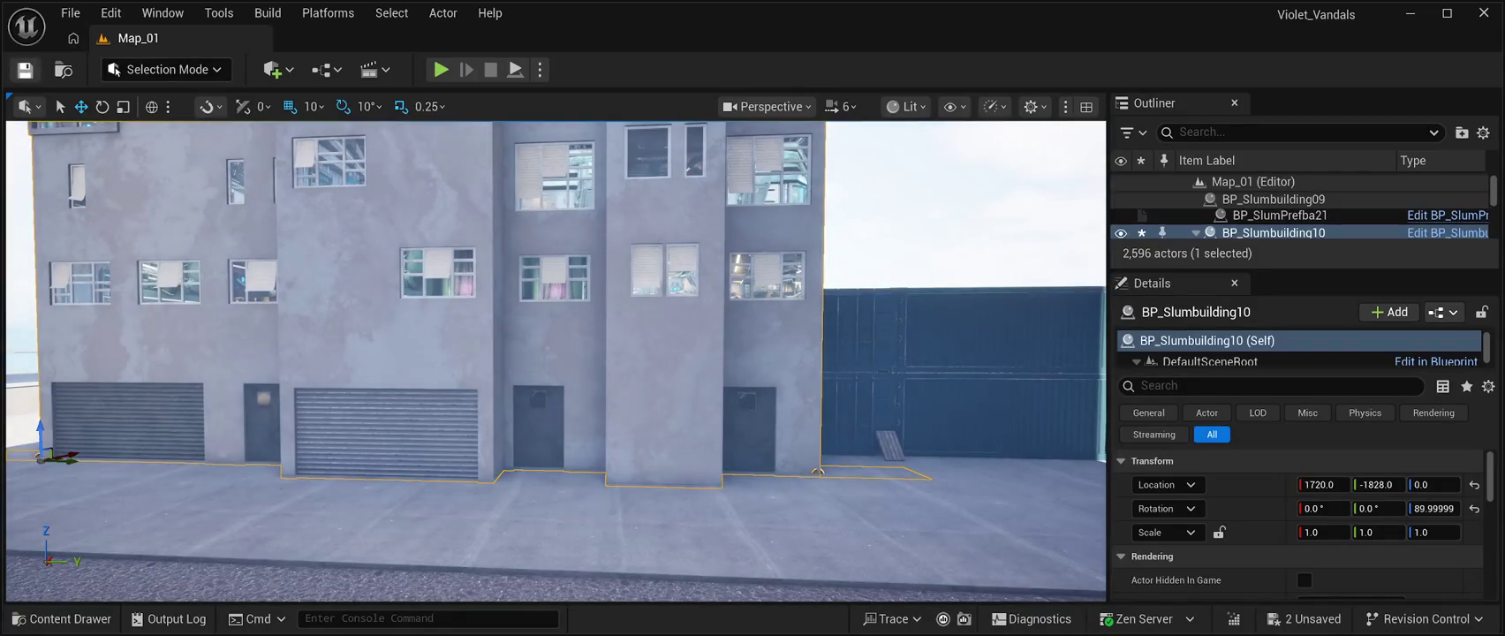
key(ctrl+s)
mouse_move(614, 367)
mouse_down()
mouse_move(513, 371)
mouse_move(566, 371)
mouse_move(591, 349)
mouse_move(601, 366)
mouse_move(560, 539)
mouse_up()
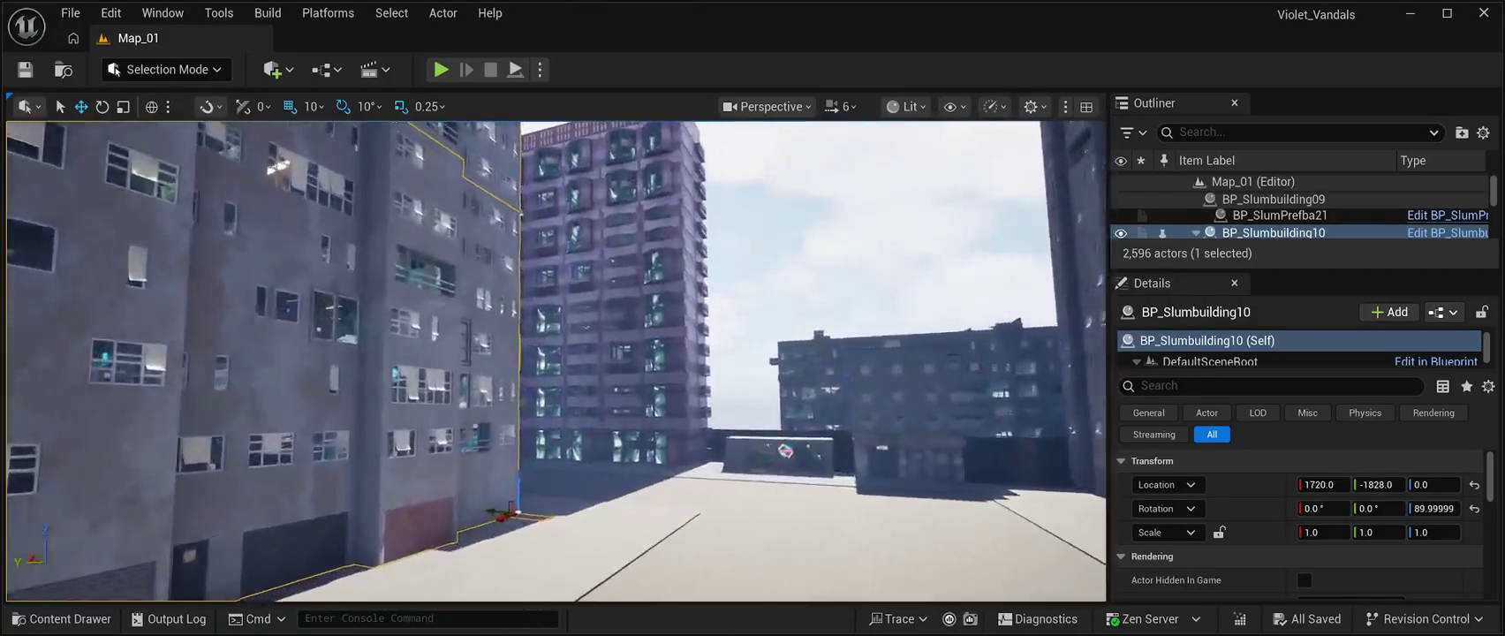
- Fly along the street past the slum building, then start Play In Editor with Alt+P
drag(560, 363, 504, 366)
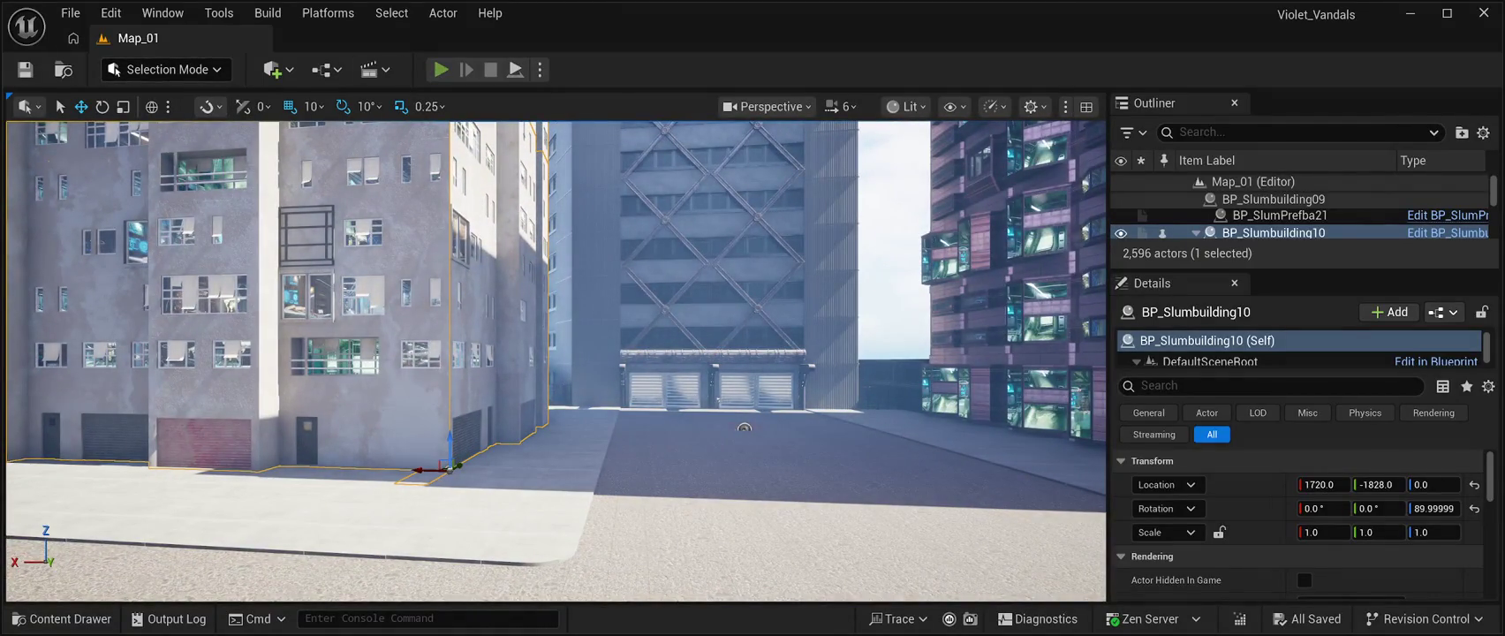
key(alt+p)
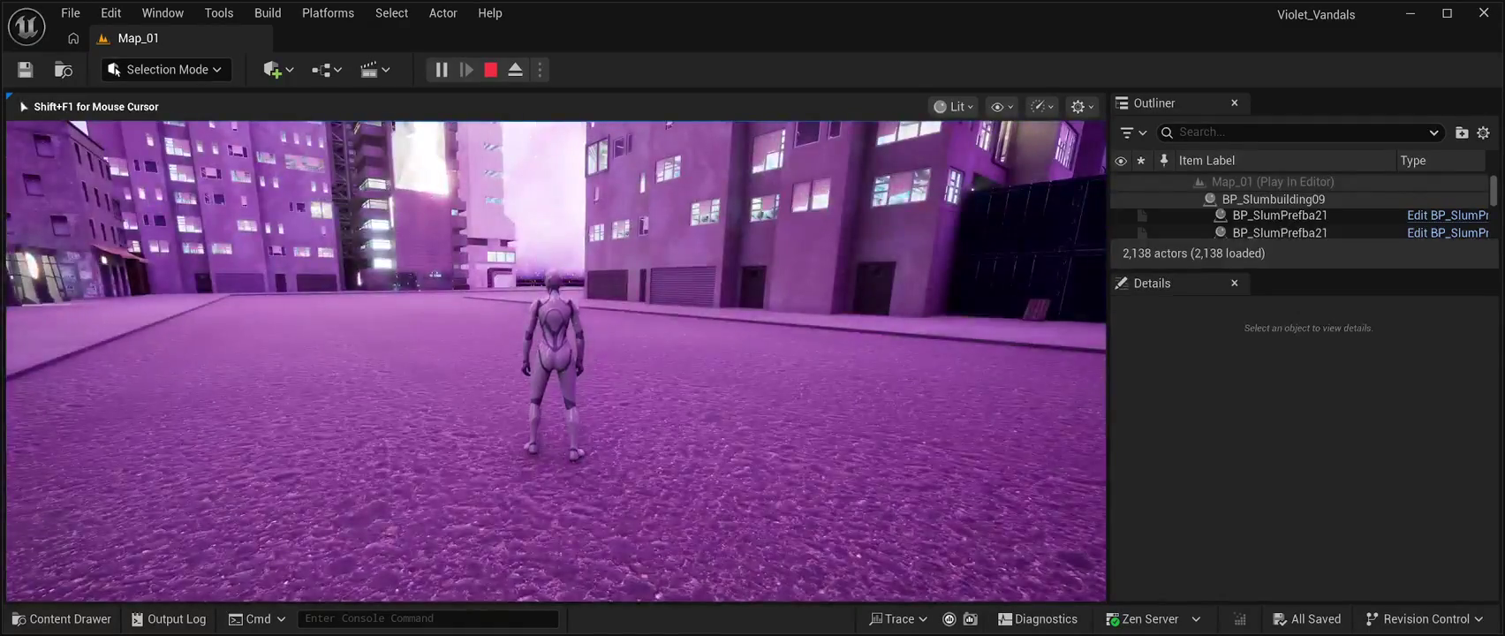
- Run the character through Map_01's streets, then stop the play test
key(w)
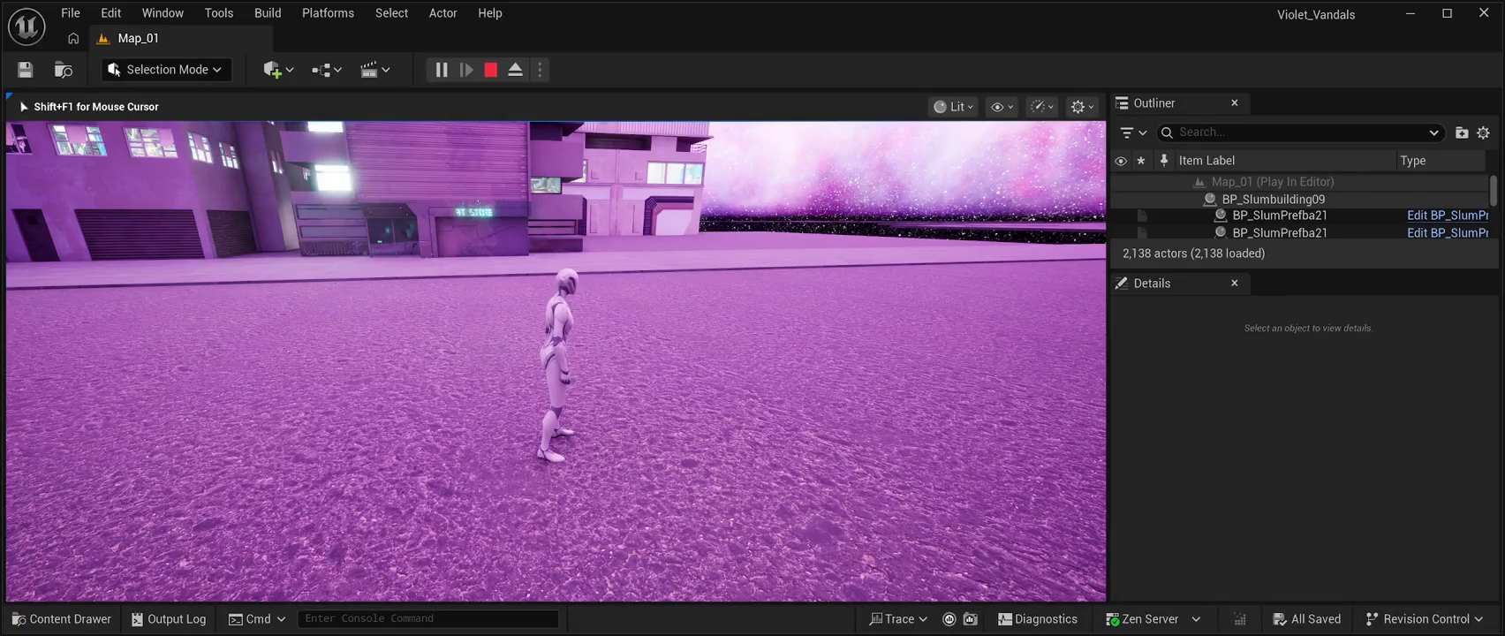
key(w)
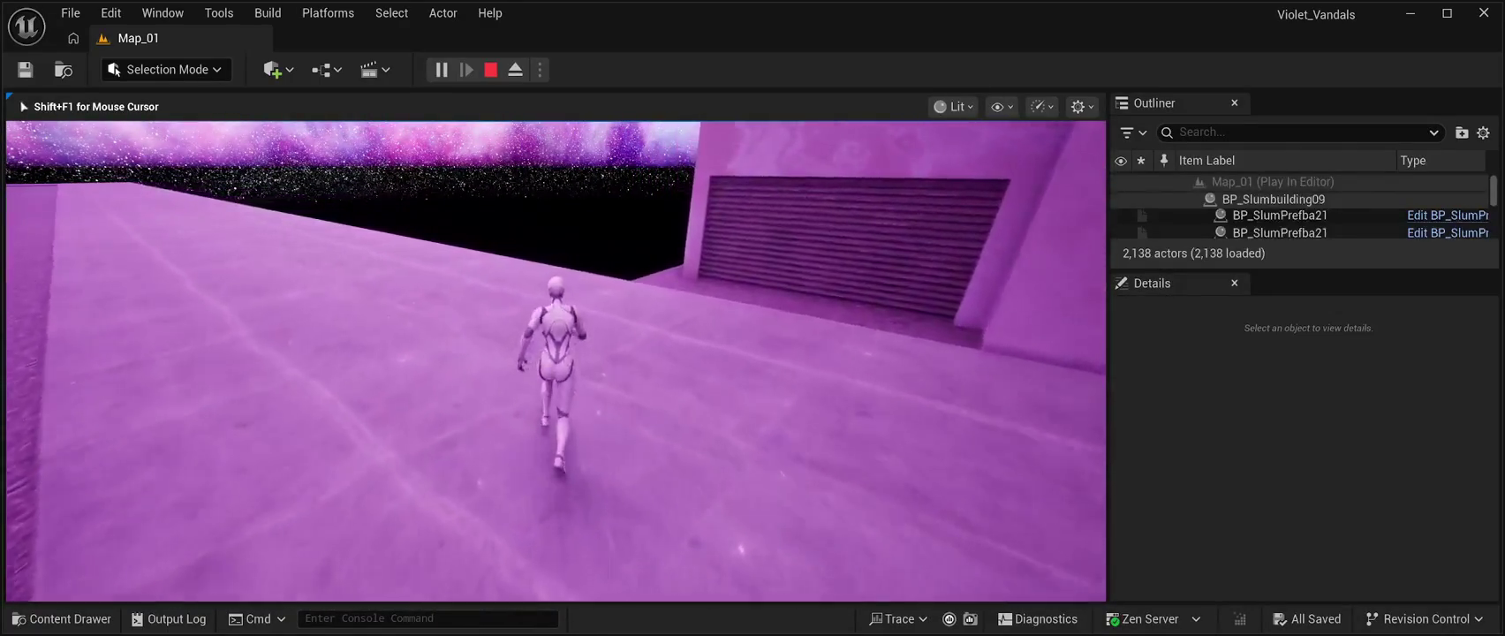
key(Escape)
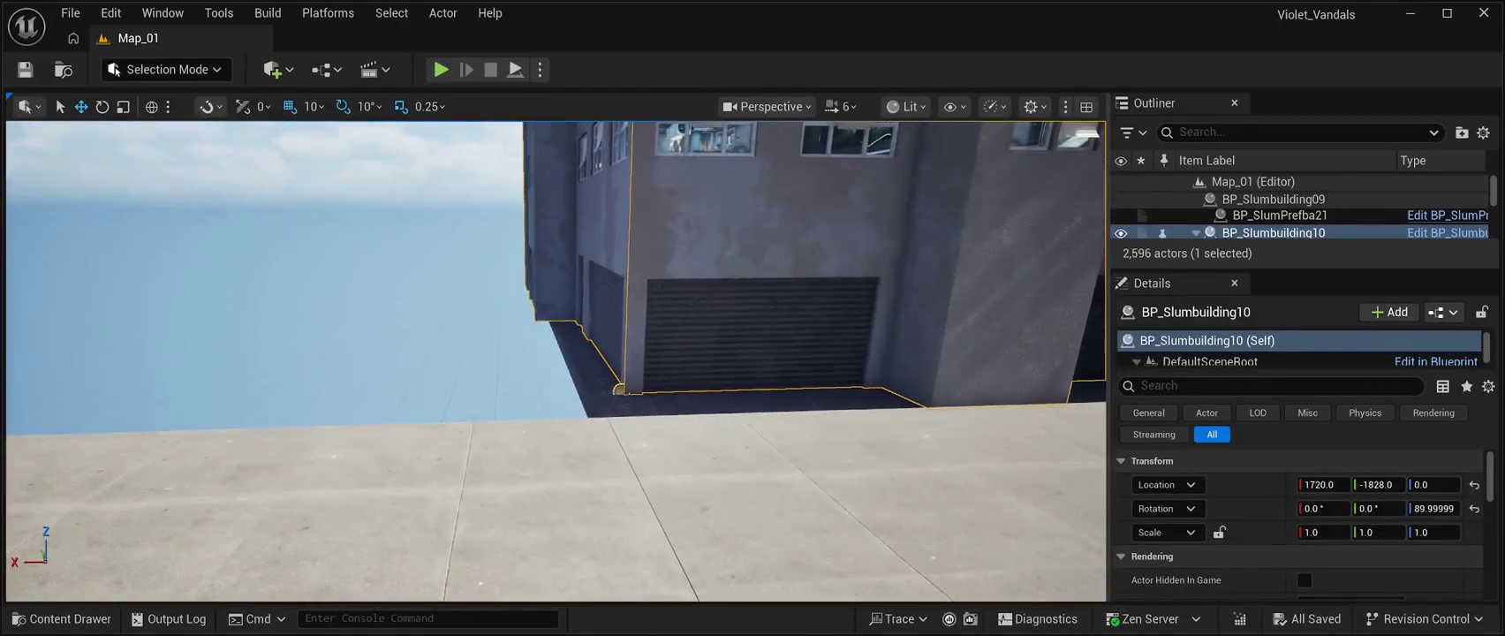
- Shift the Floor42 slab along X to Location X 4080
click(619, 390)
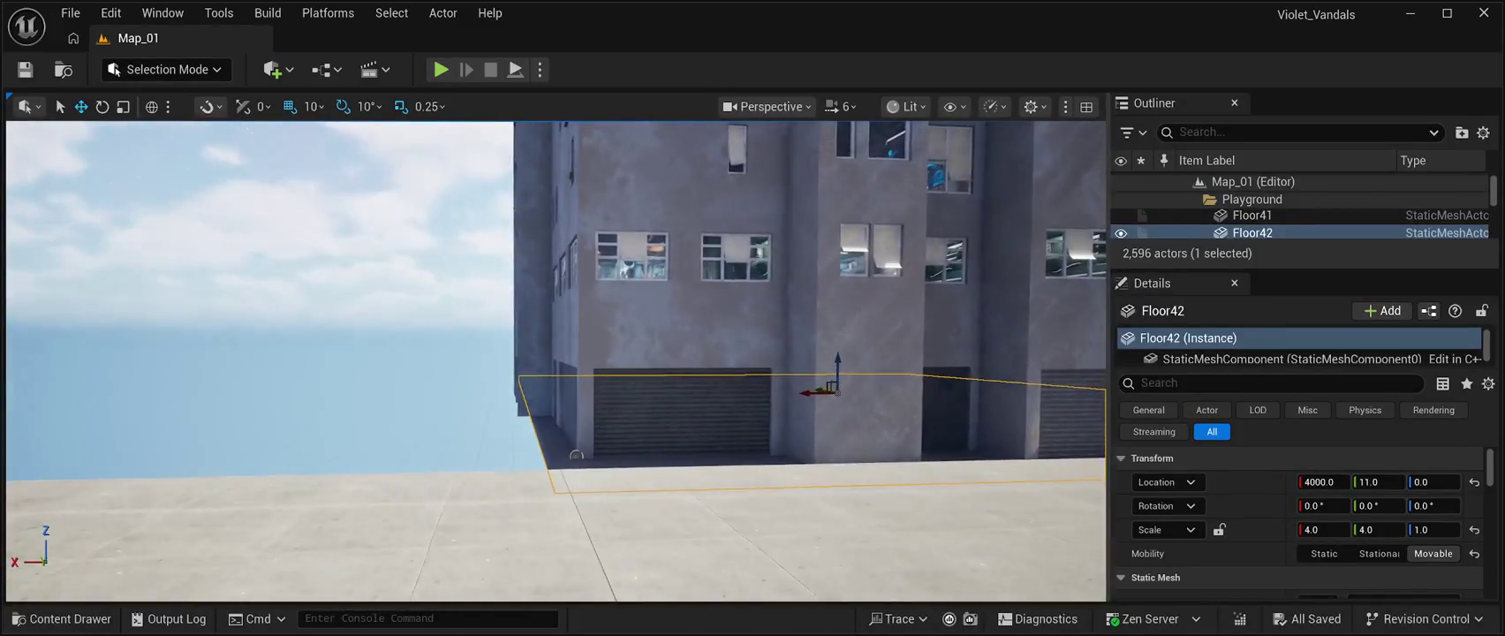
mouse_move(809, 393)
mouse_down()
mouse_move(715, 326)
mouse_move(208, 493)
mouse_move(86, 325)
mouse_up()
drag(752, 311, 1089, 331)
drag(558, 334, 353, 337)
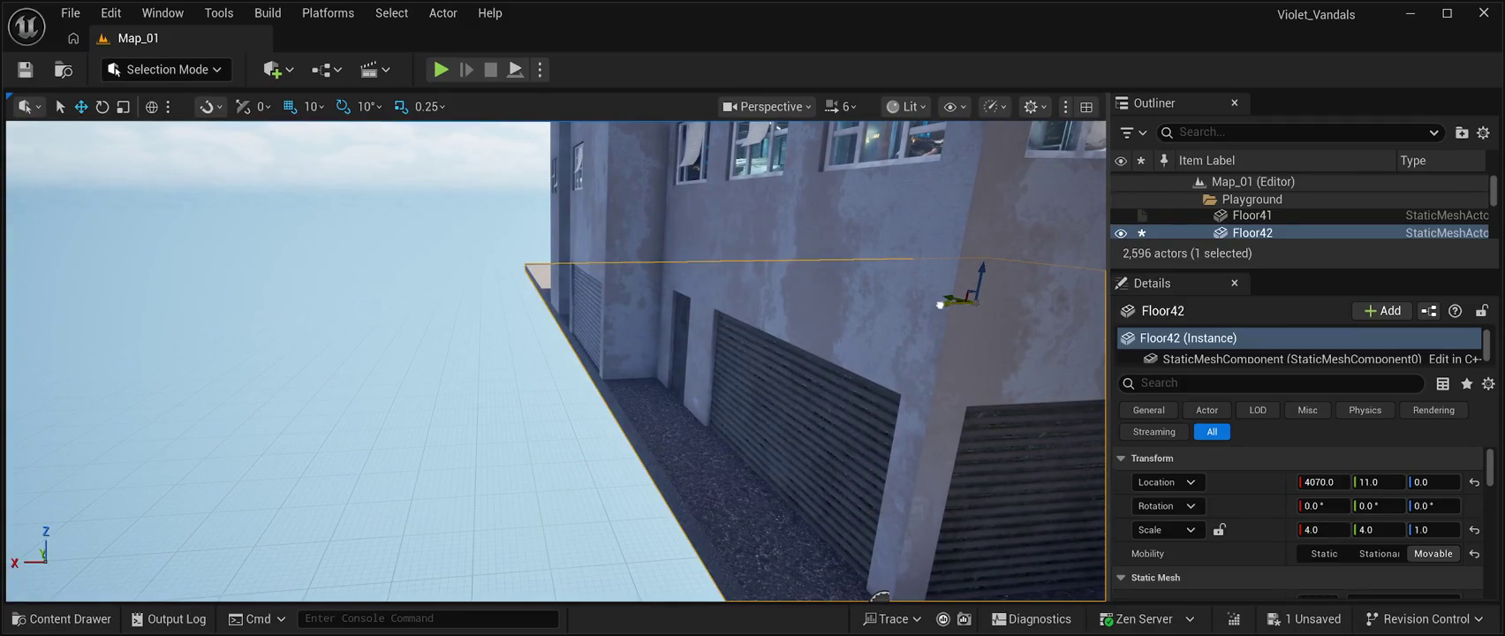
- Frame Floor42 in the viewport, save the level, and open the BuildingPrefabs01 folder
key(f)
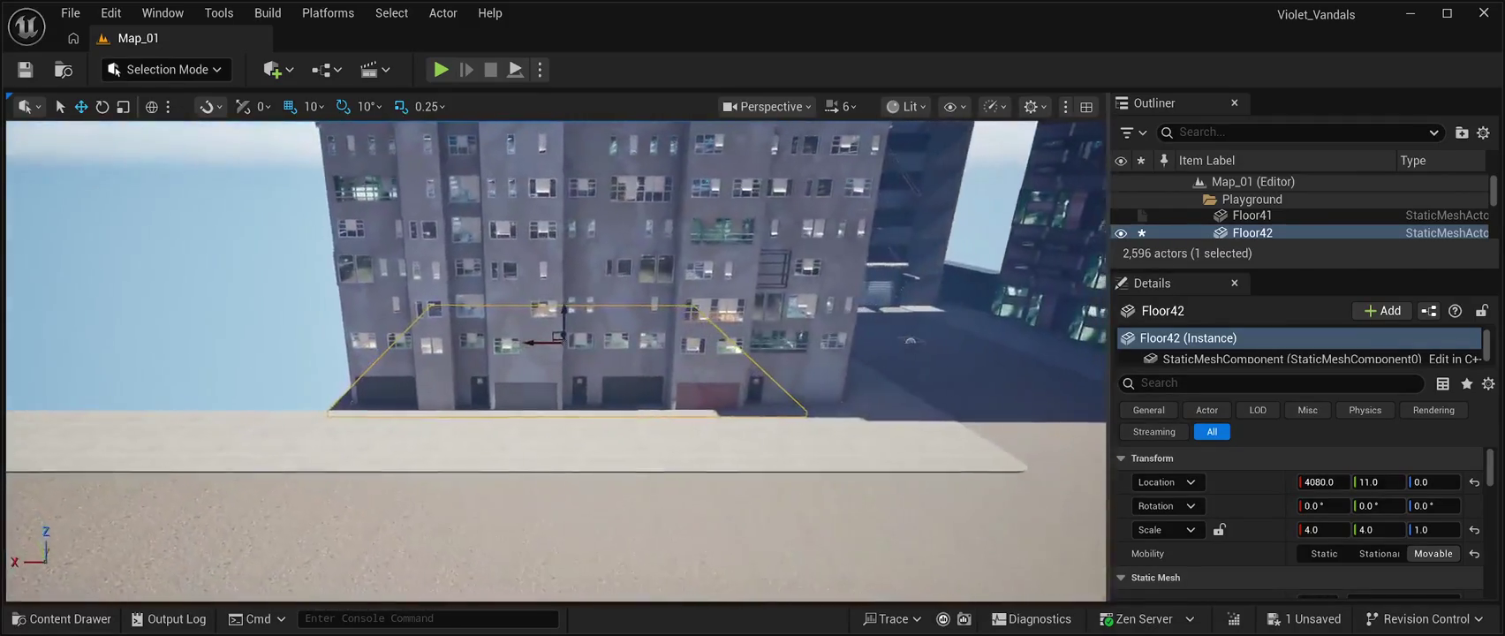
key(ctrl+s)
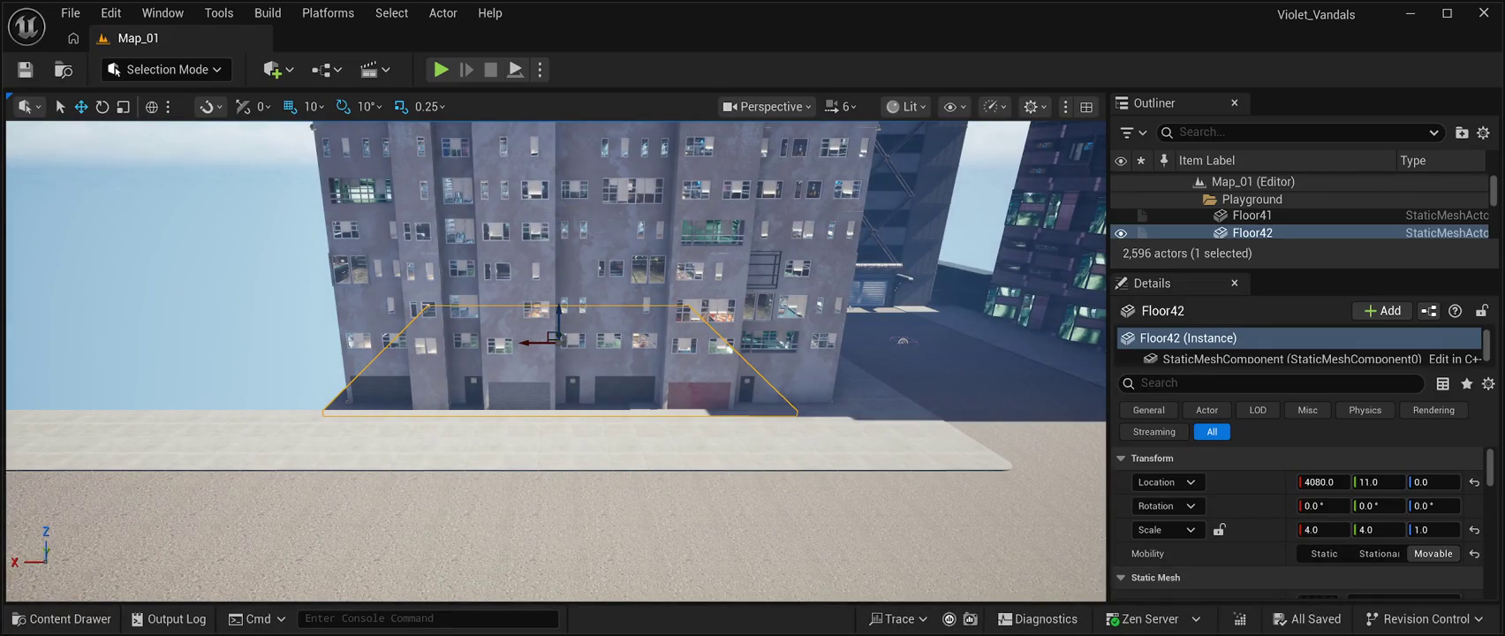
key(f)
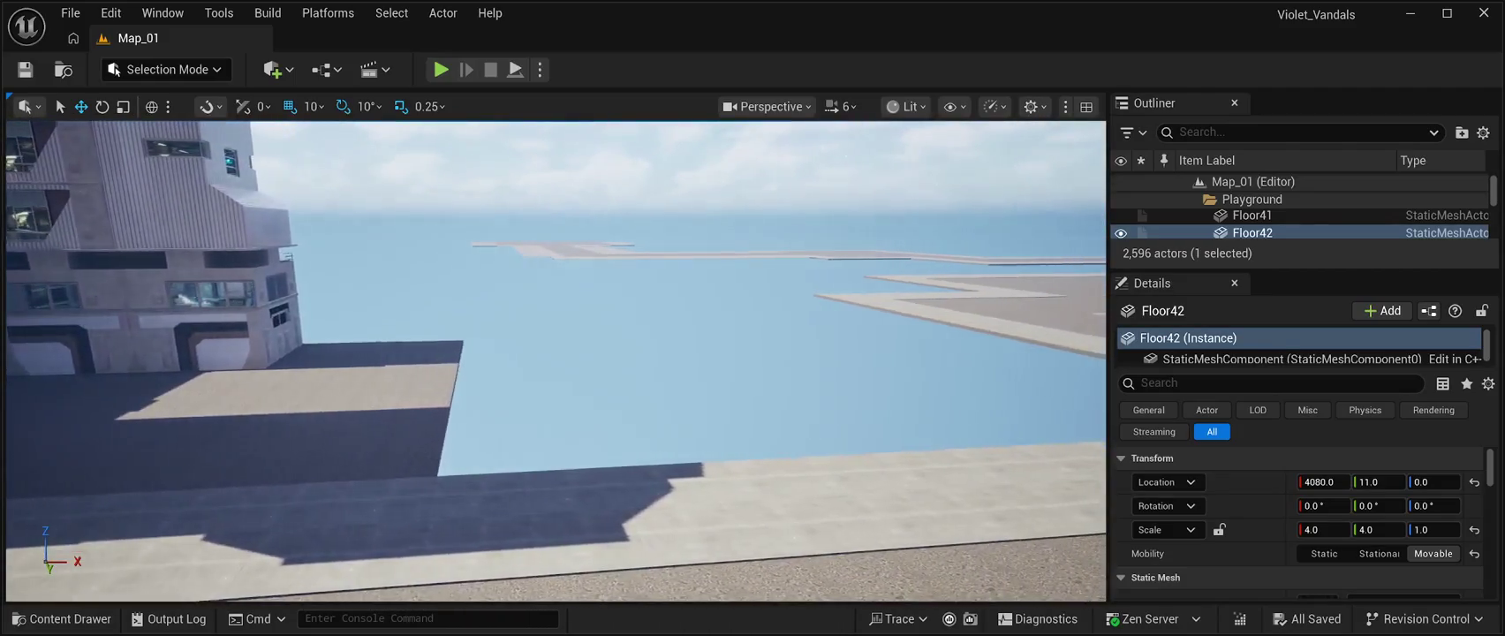
click(62, 618)
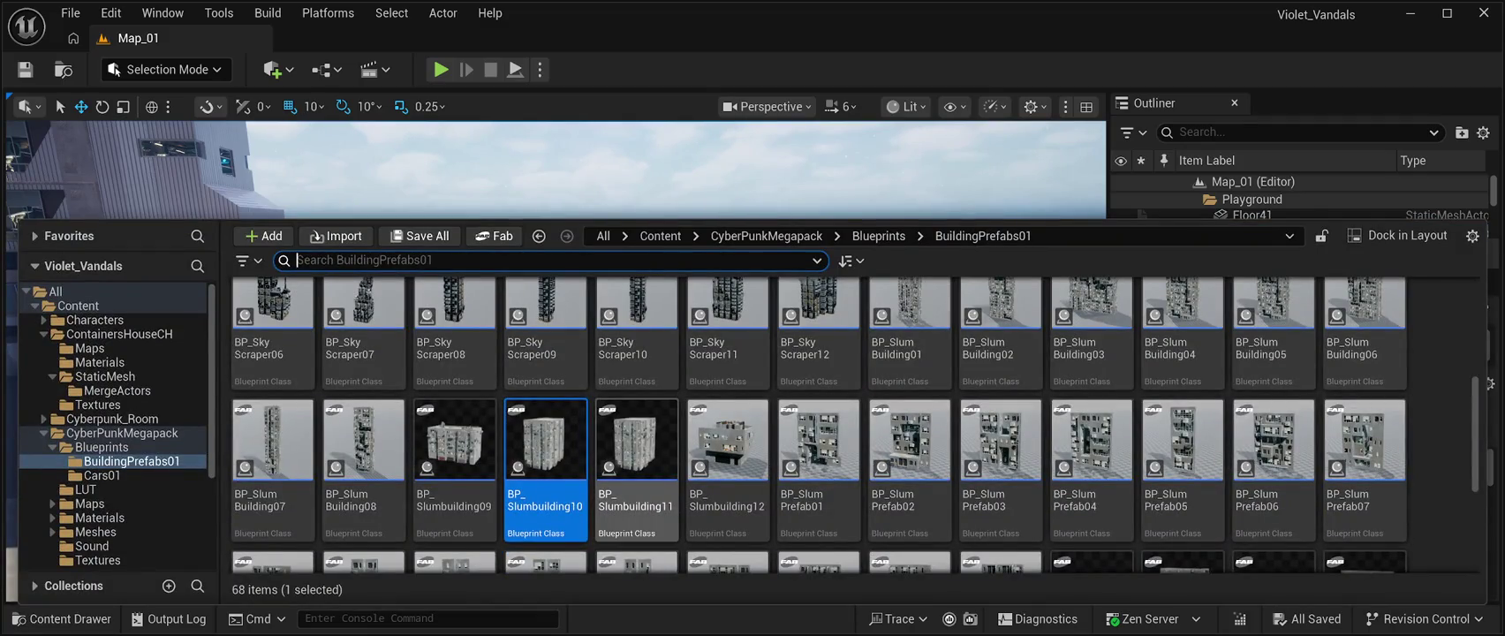
- Scroll through the 68 BuildingPrefabs01 building blueprints, then close the Content Drawer
scroll(1001, 424, up, 2)
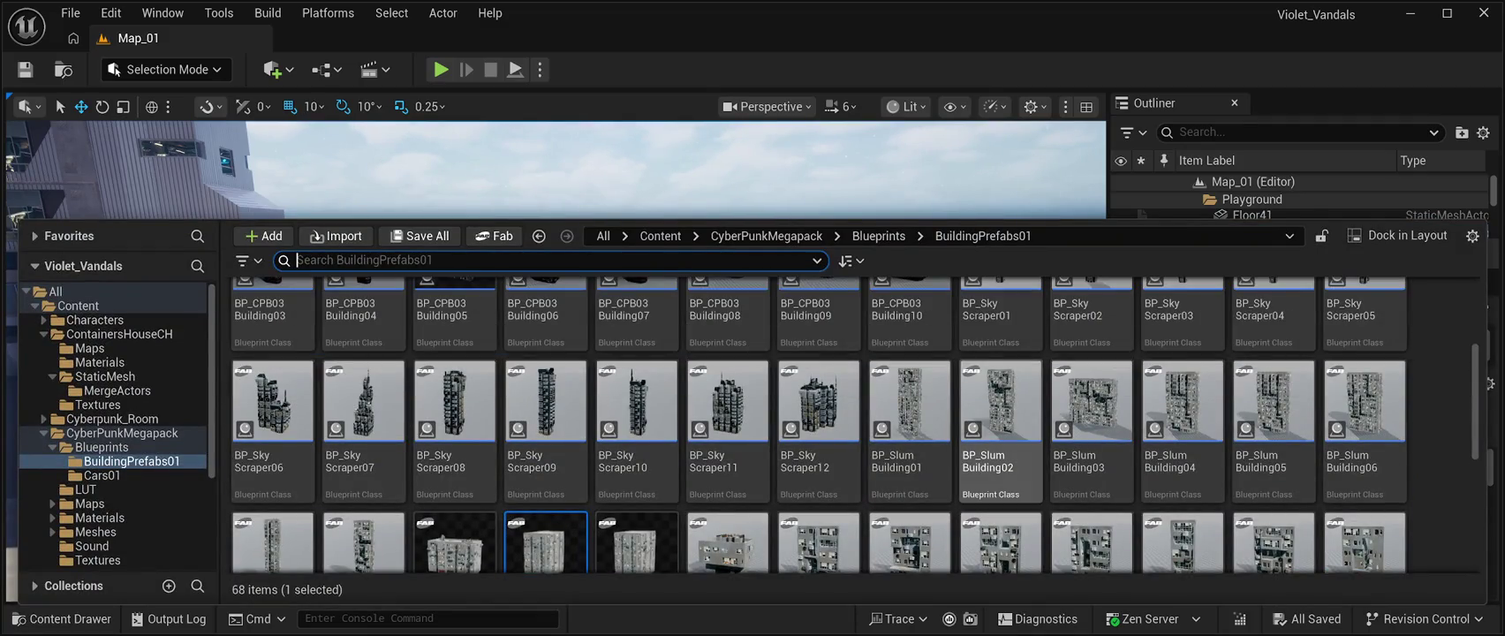
scroll(1001, 424, down, 1)
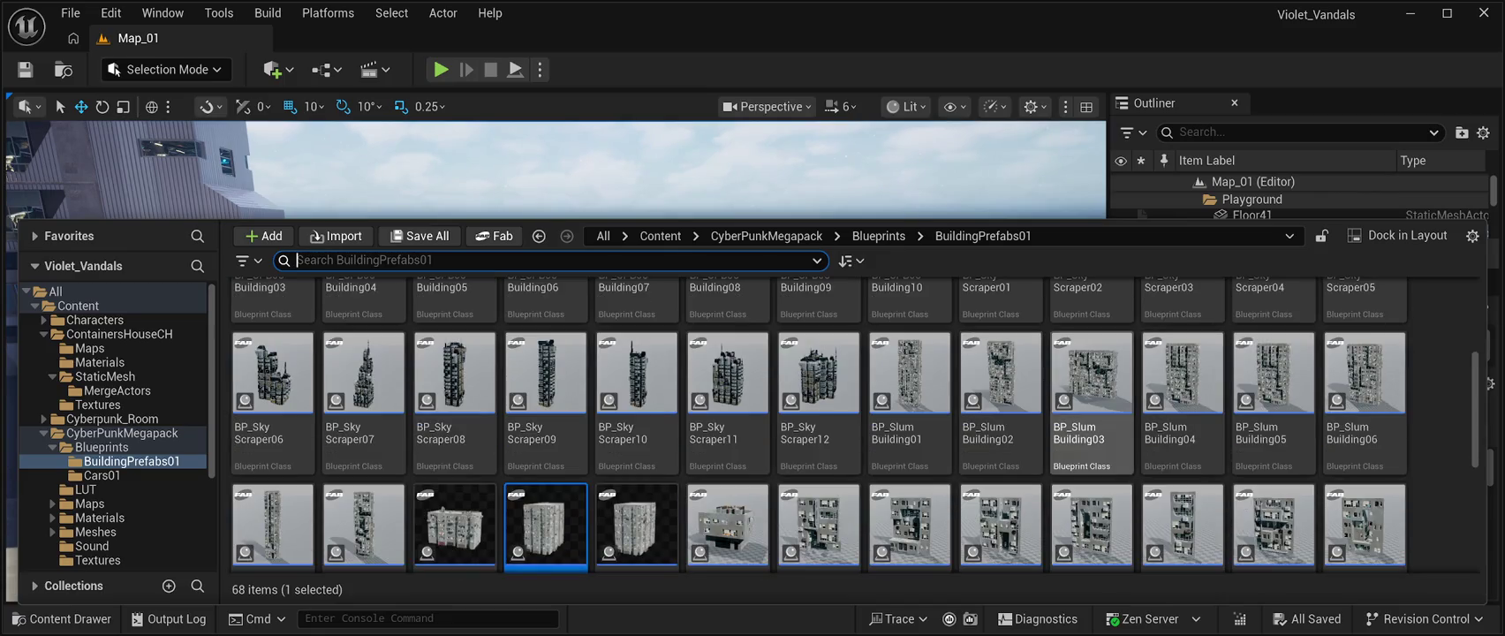
scroll(909, 398, down, 2)
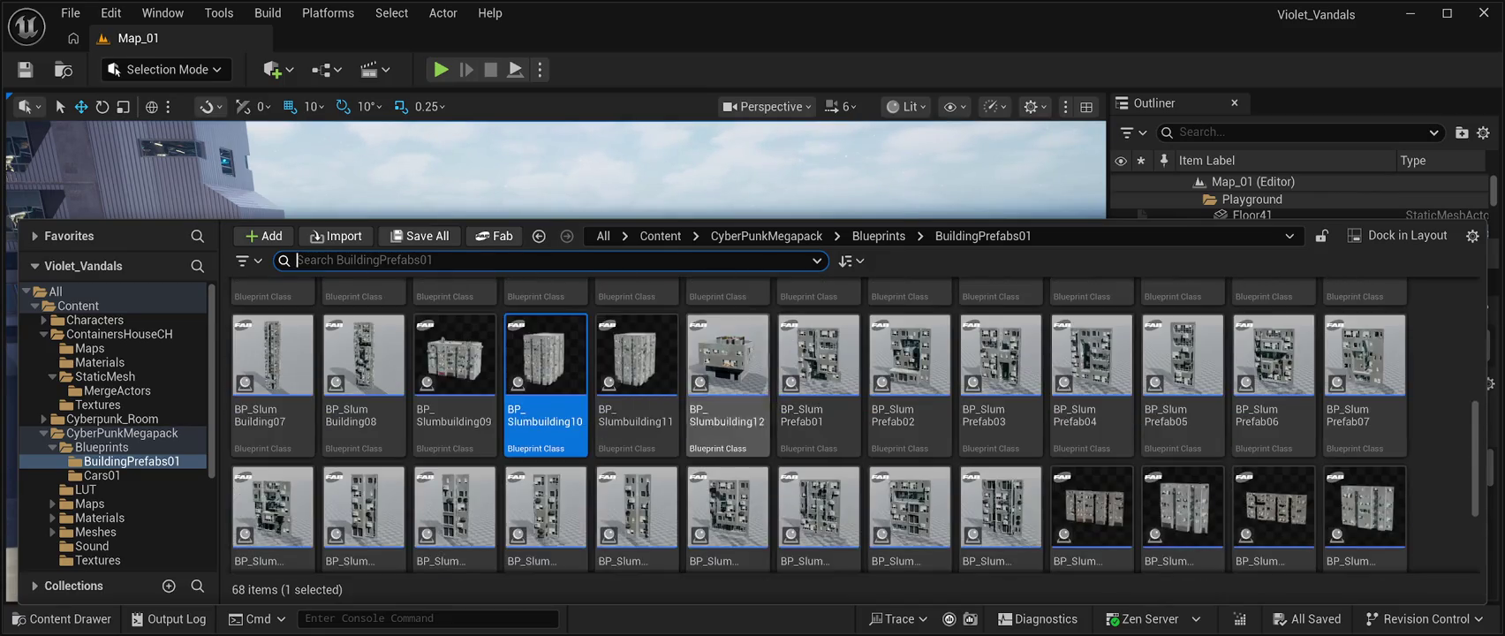
scroll(1365, 397, up, 2)
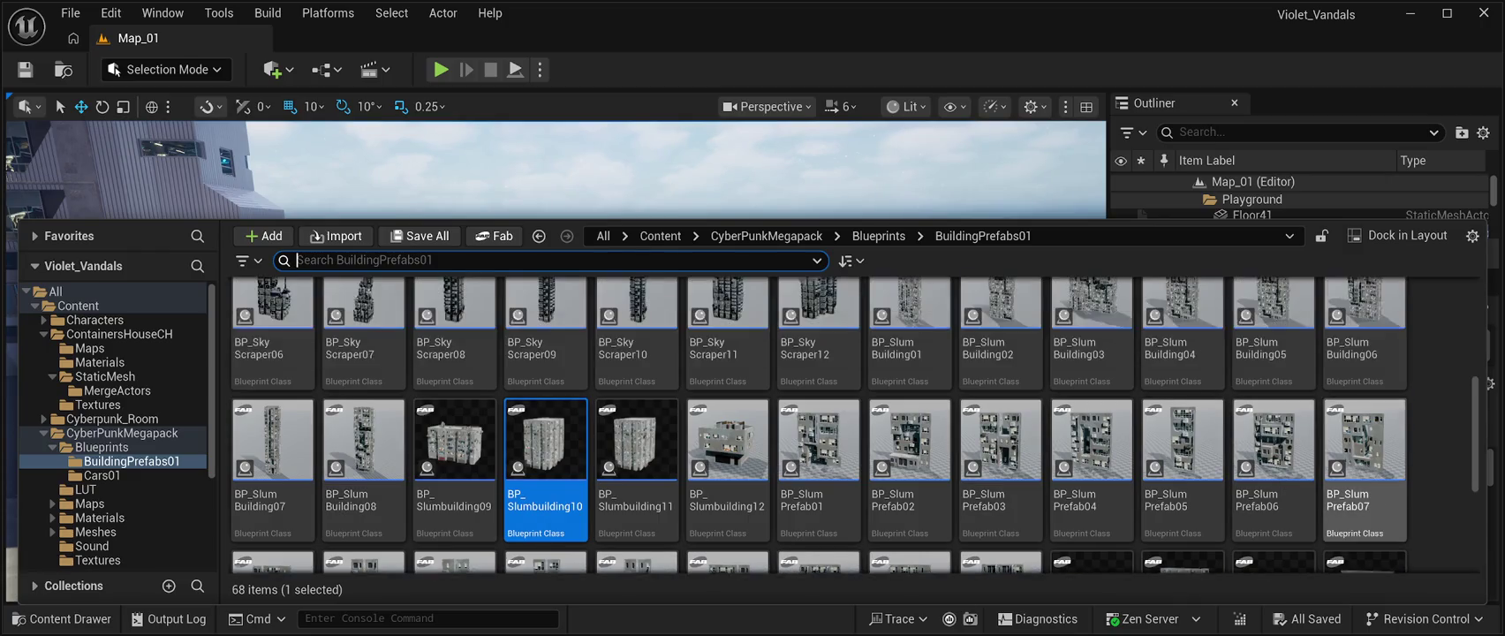
scroll(1365, 424, down, 2)
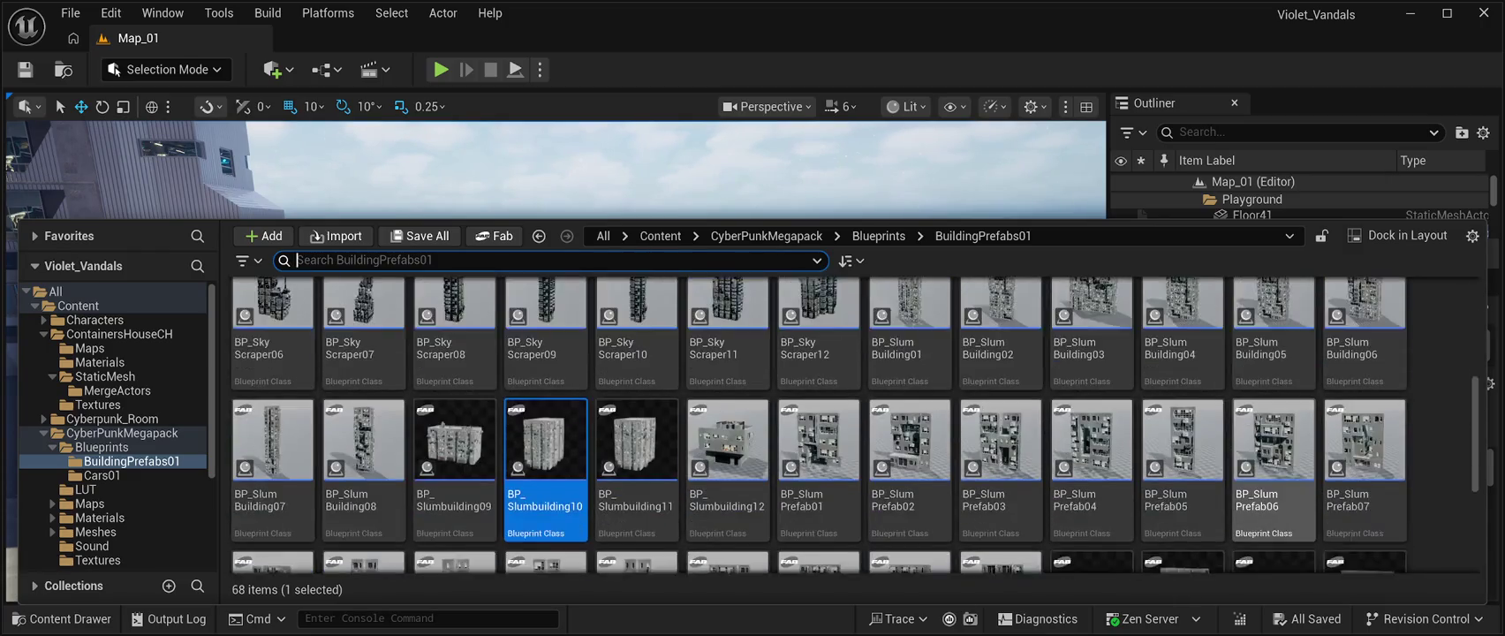
scroll(1272, 424, down, 3)
scroll(727, 495, up, 5)
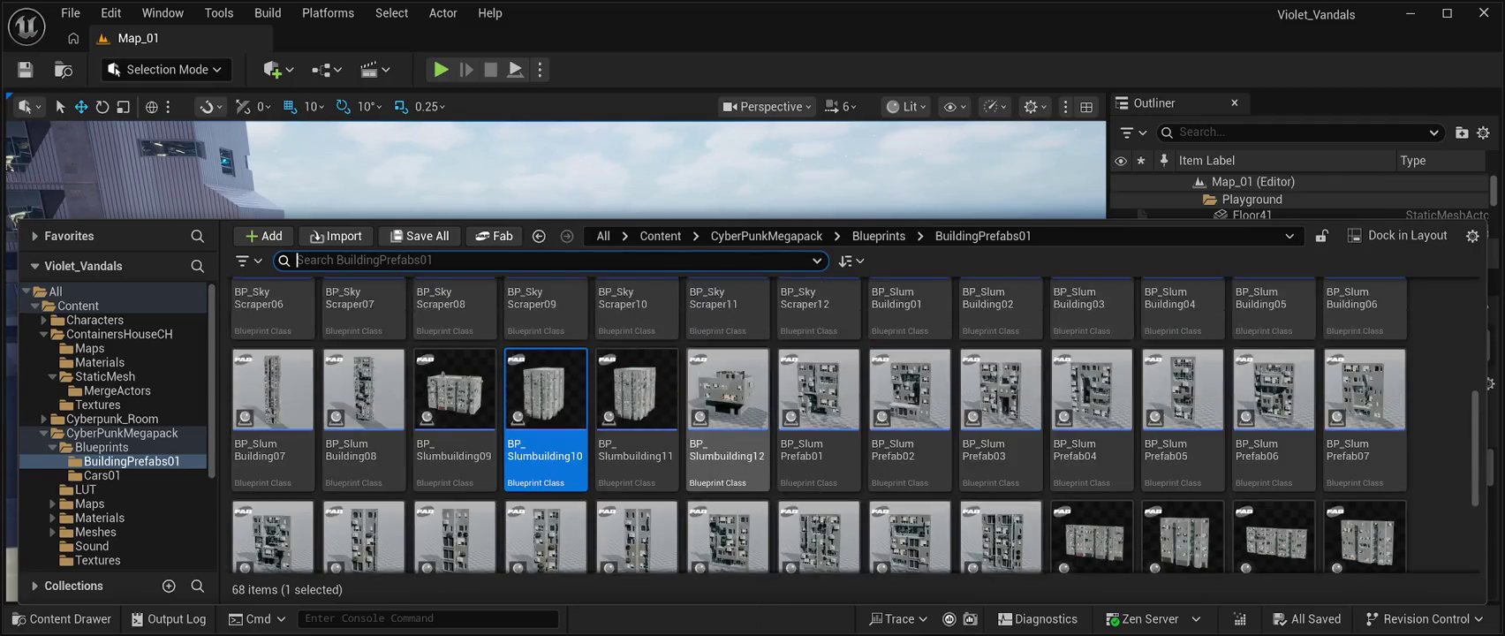
scroll(727, 495, up, 2)
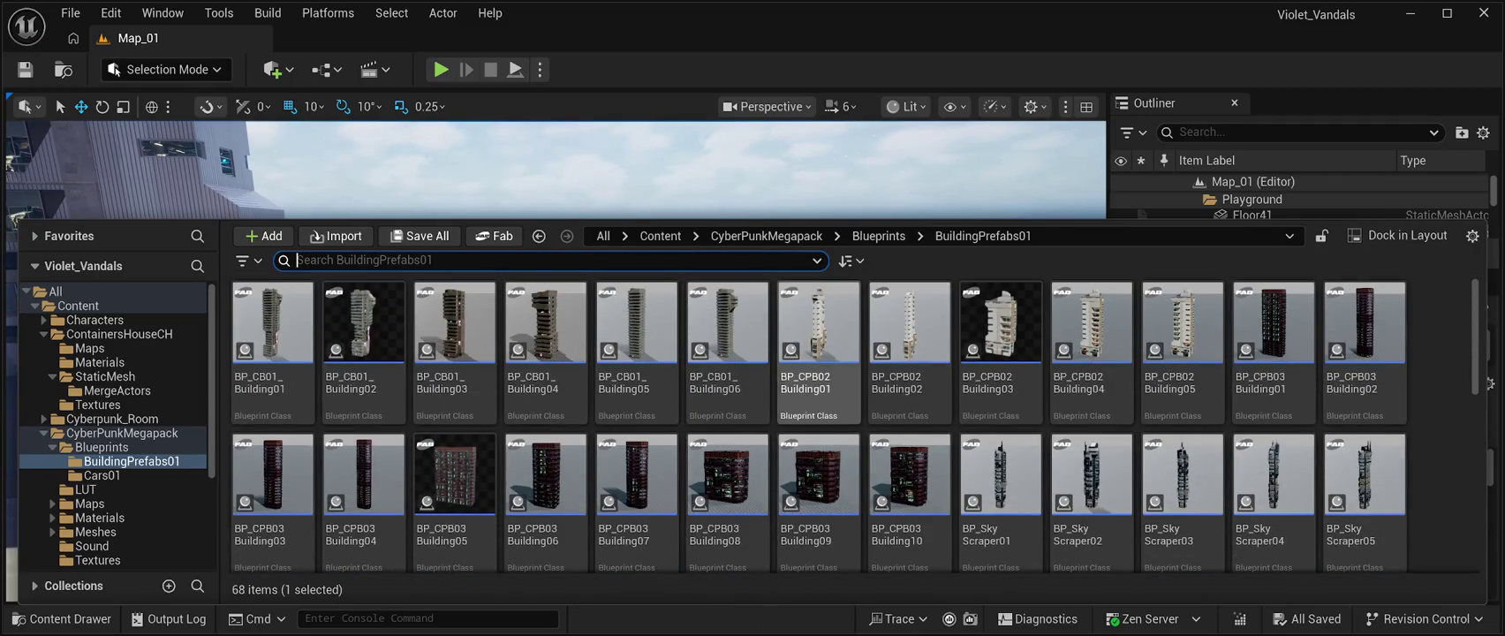
scroll(546, 353, down, 1)
scroll(546, 353, up, 1)
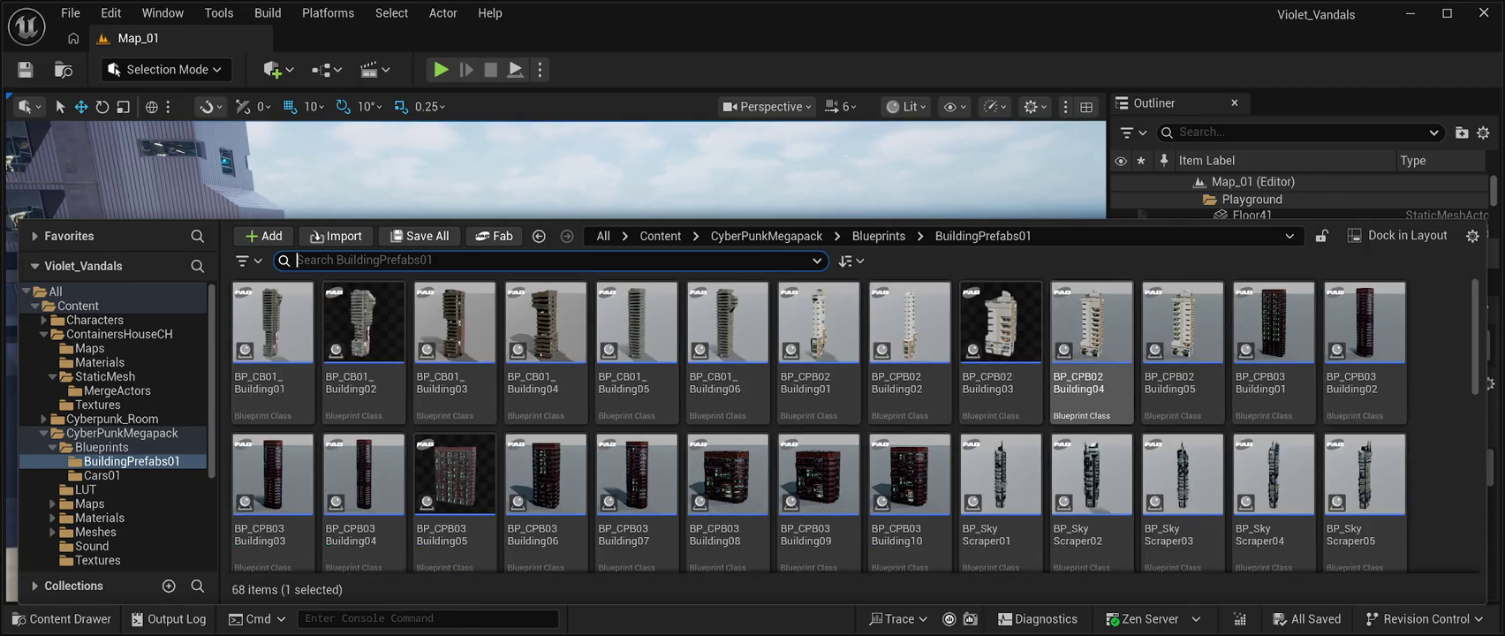
scroll(972, 459, down, 2)
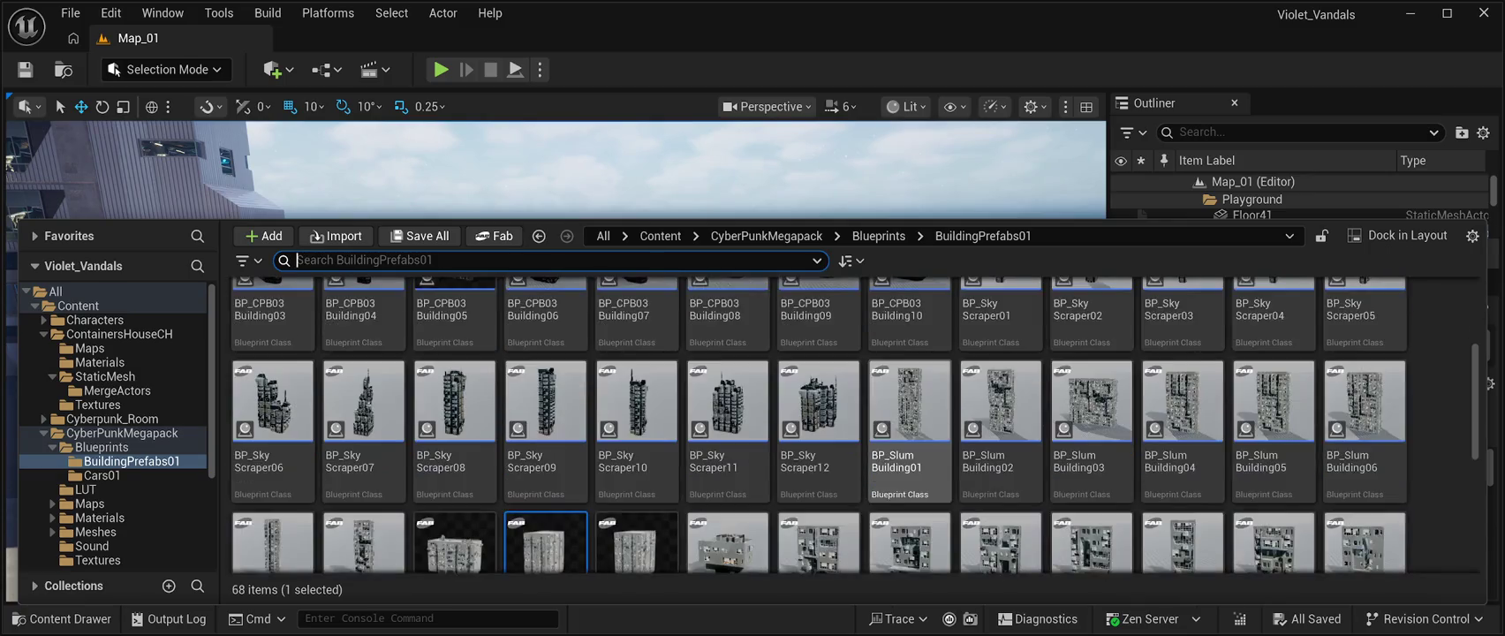
scroll(910, 468, down, 3)
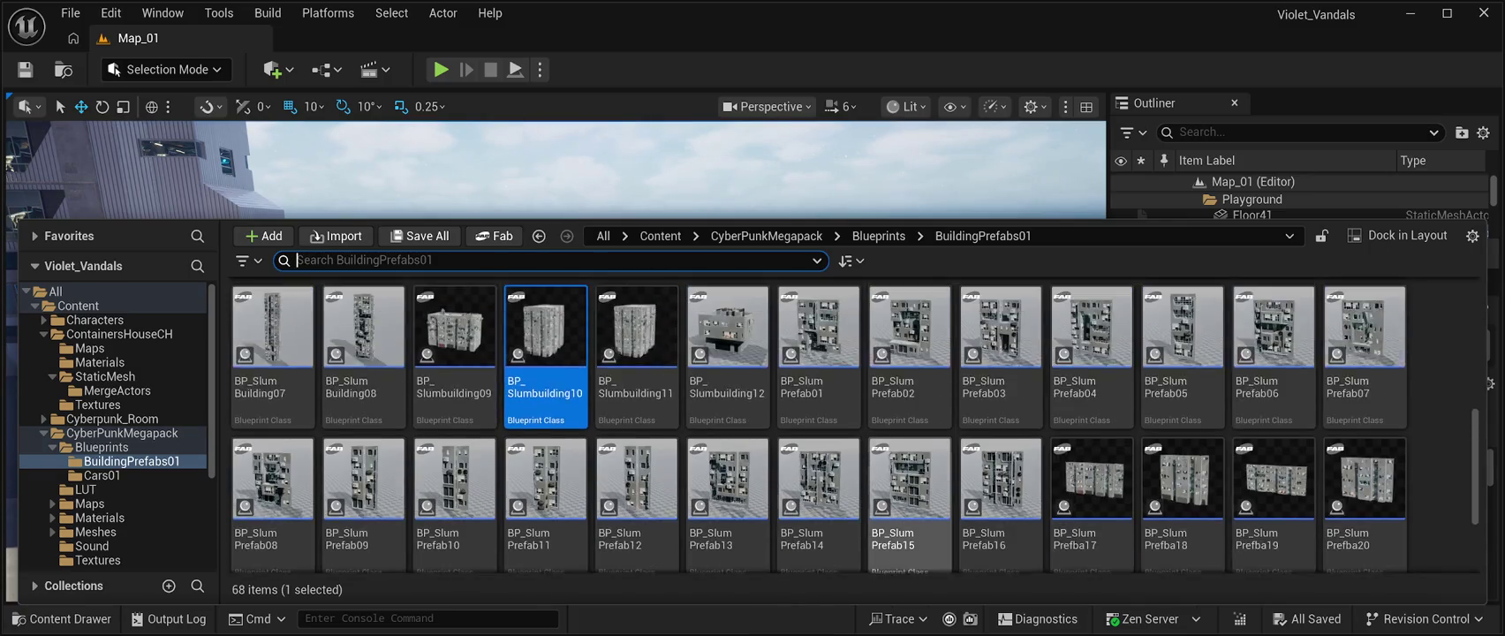
scroll(910, 494, up, 3)
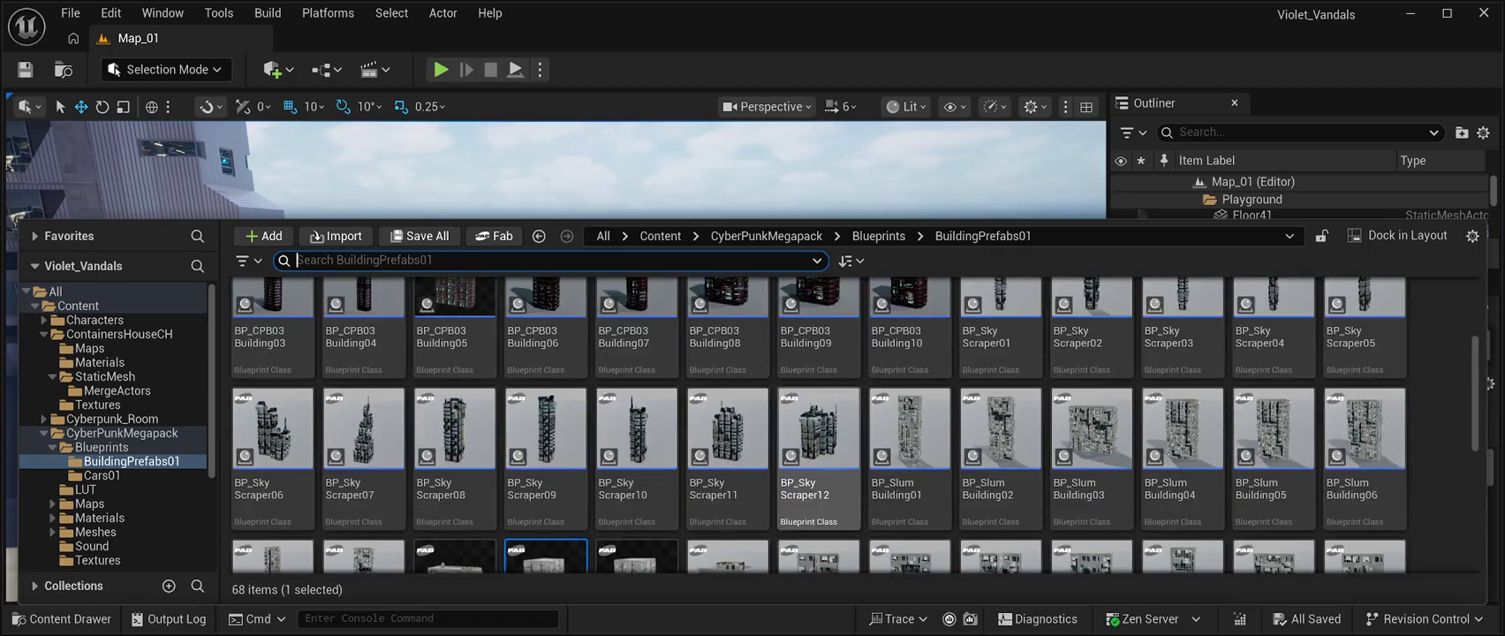
scroll(819, 495, down, 2)
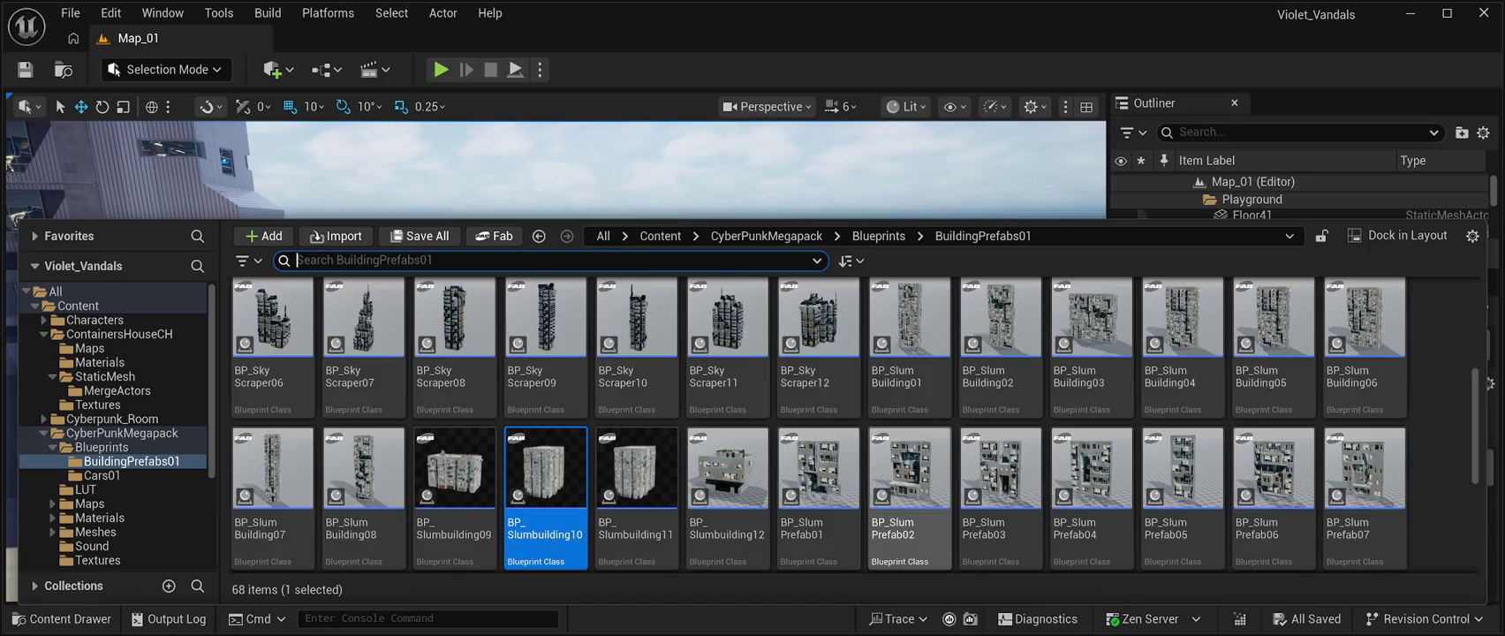
scroll(546, 495, up, 2)
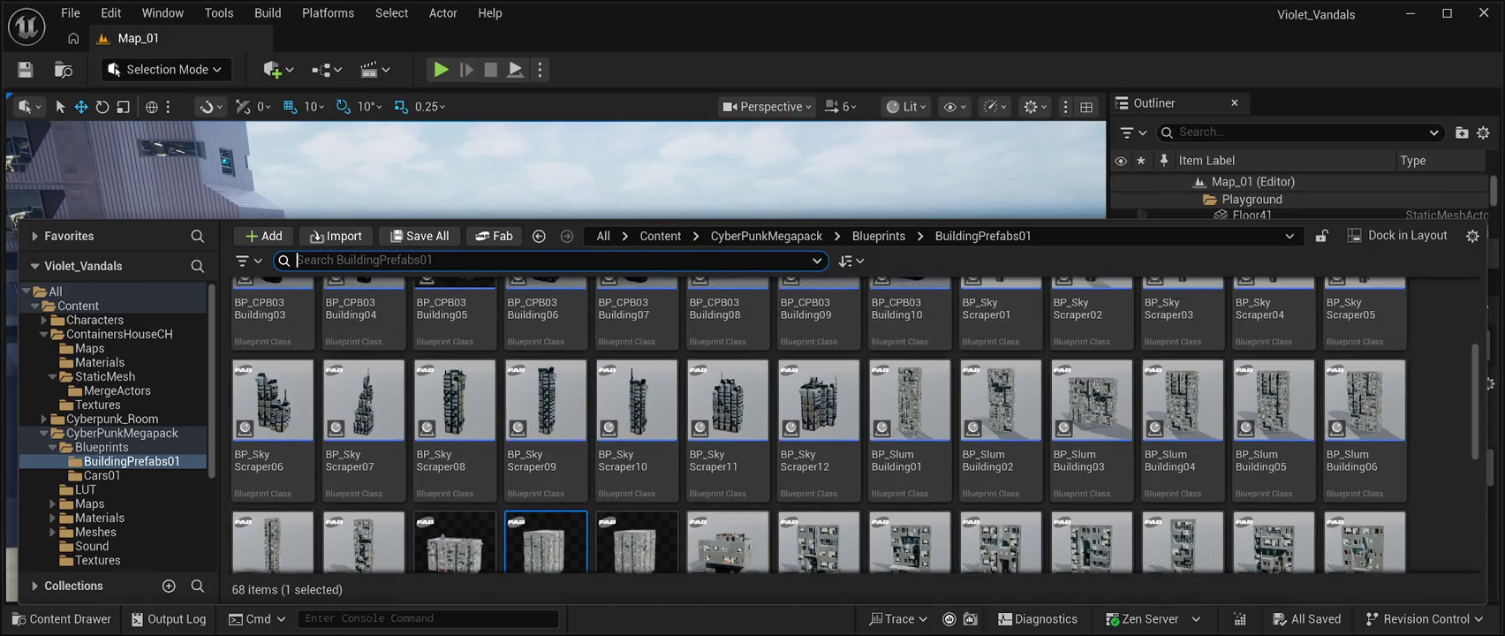
scroll(727, 530, up, 1)
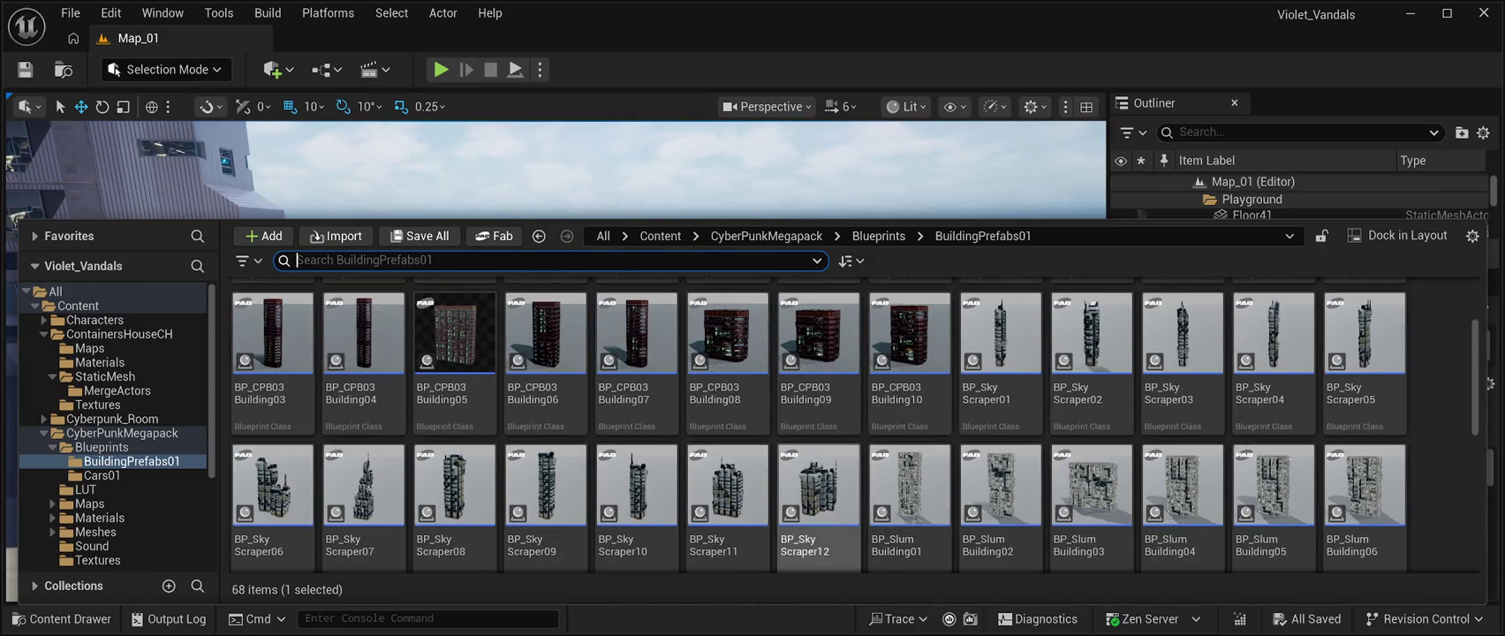
click(618, 176)
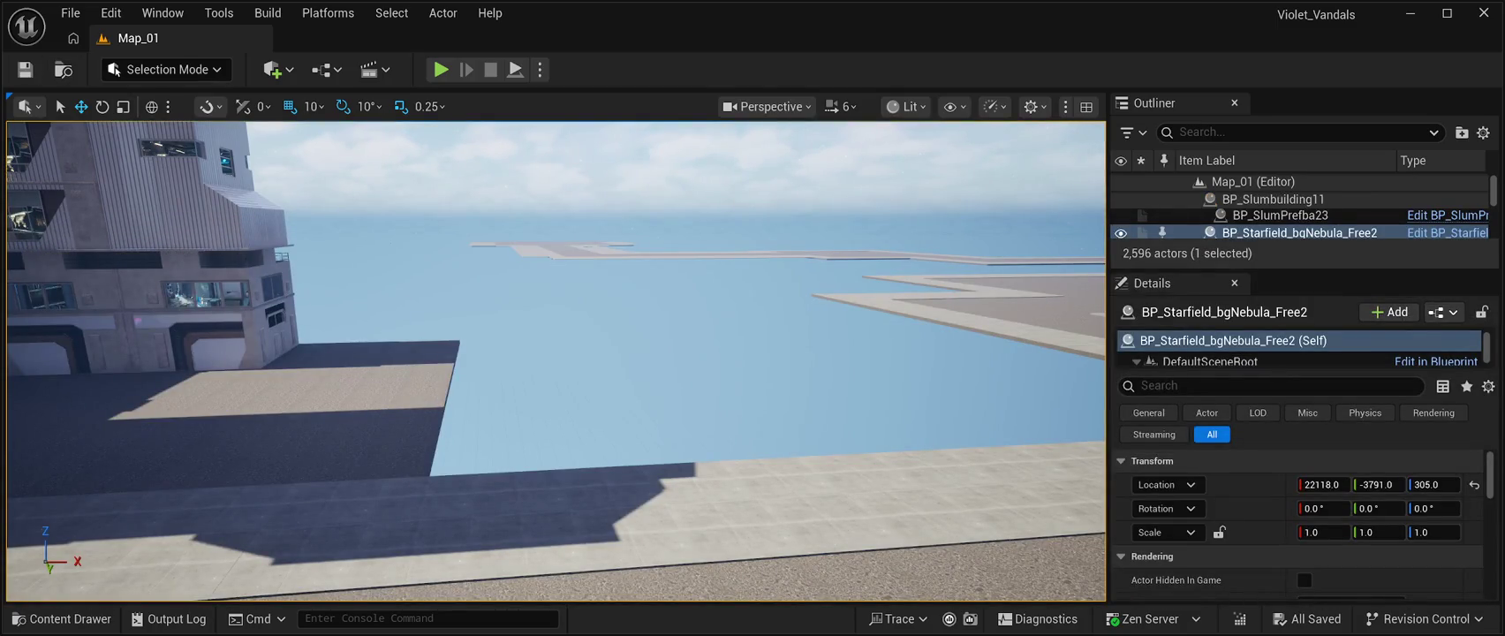
key(f)
drag(556, 353, 485, 354)
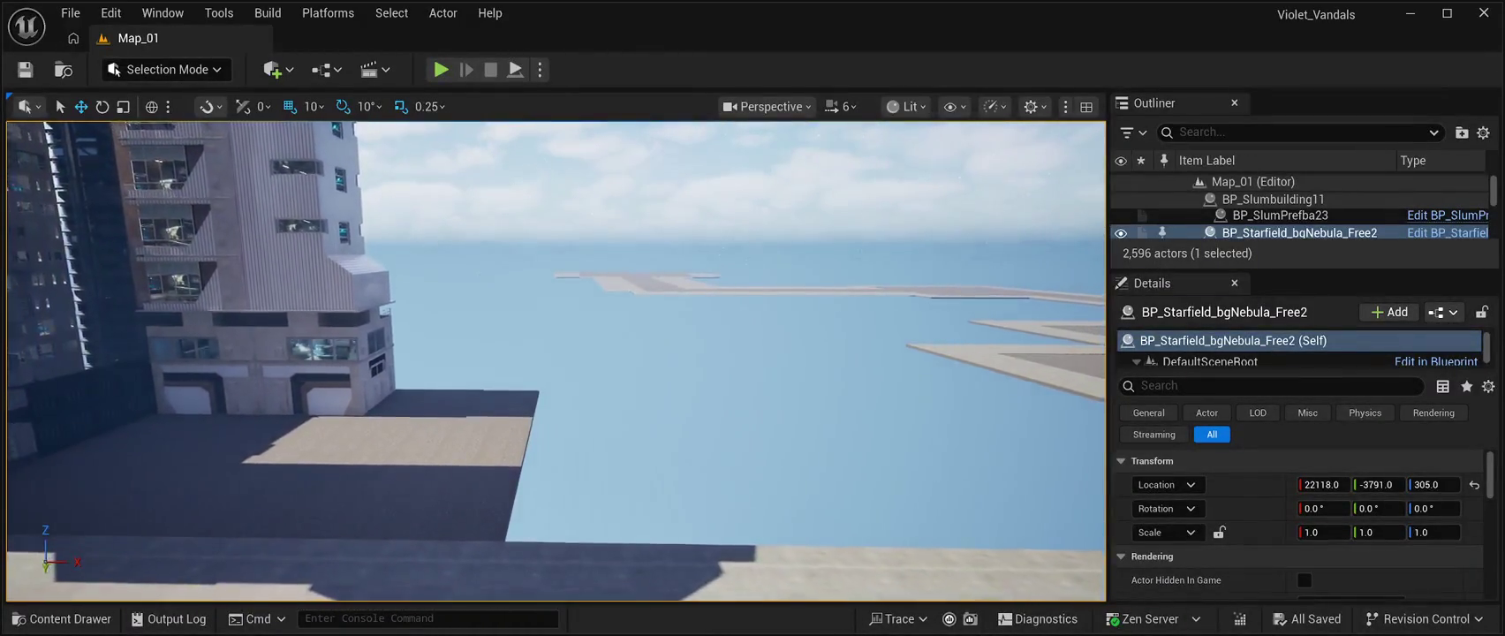
click(61, 618)
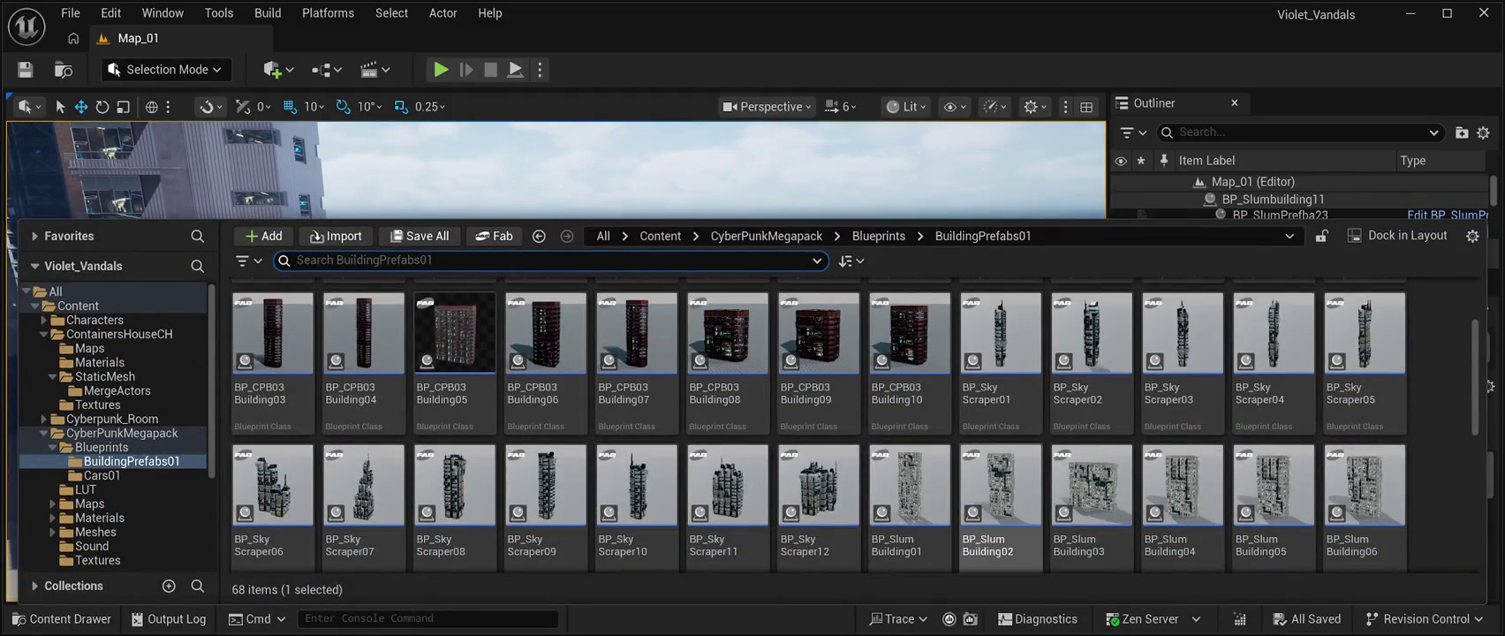
click(707, 168)
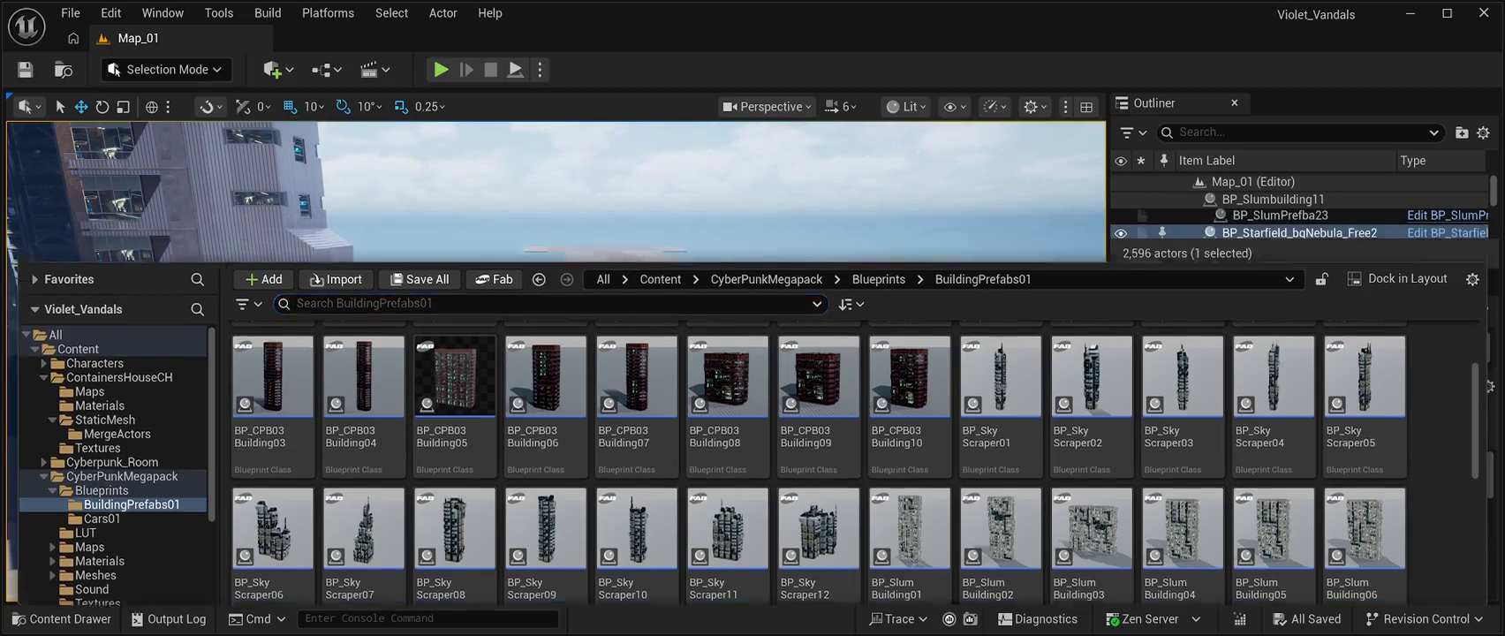
mouse_move(557, 363)
mouse_down()
mouse_move(535, 305)
mouse_move(508, 424)
mouse_up()
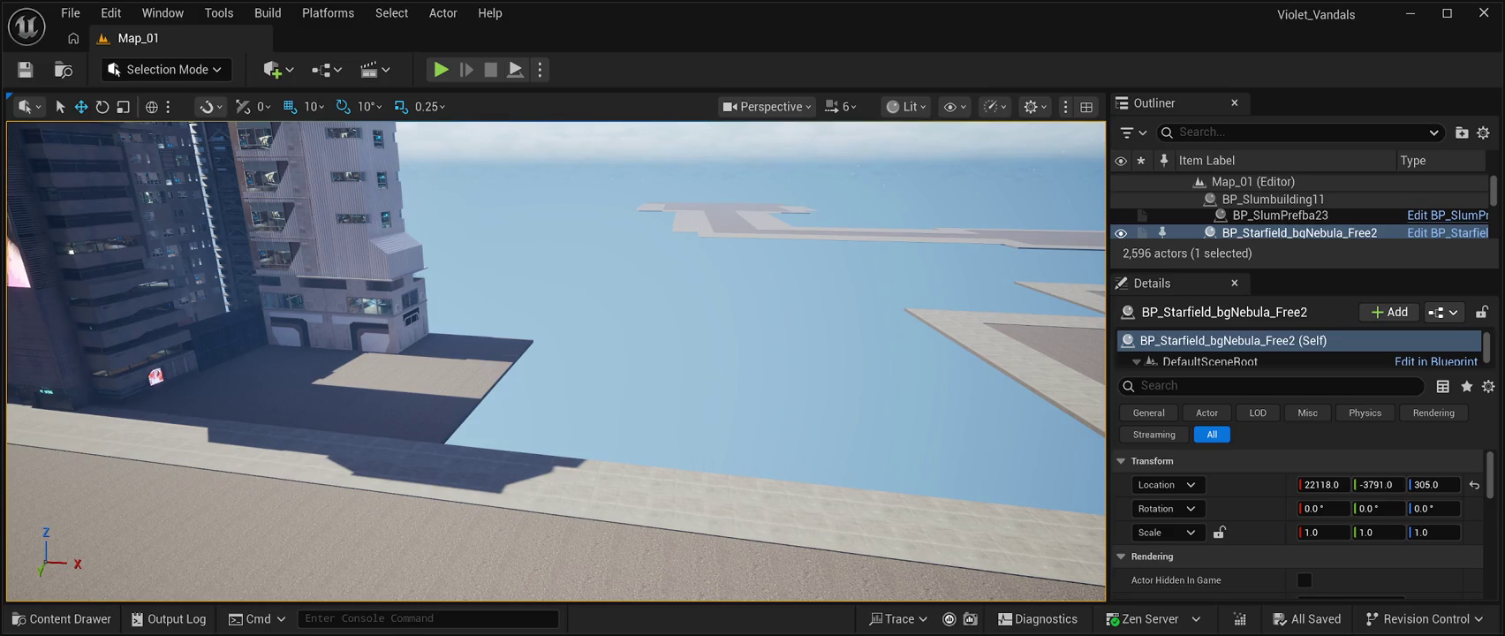
mouse_move(556, 397)
mouse_down()
mouse_move(645, 335)
mouse_move(671, 353)
mouse_up()
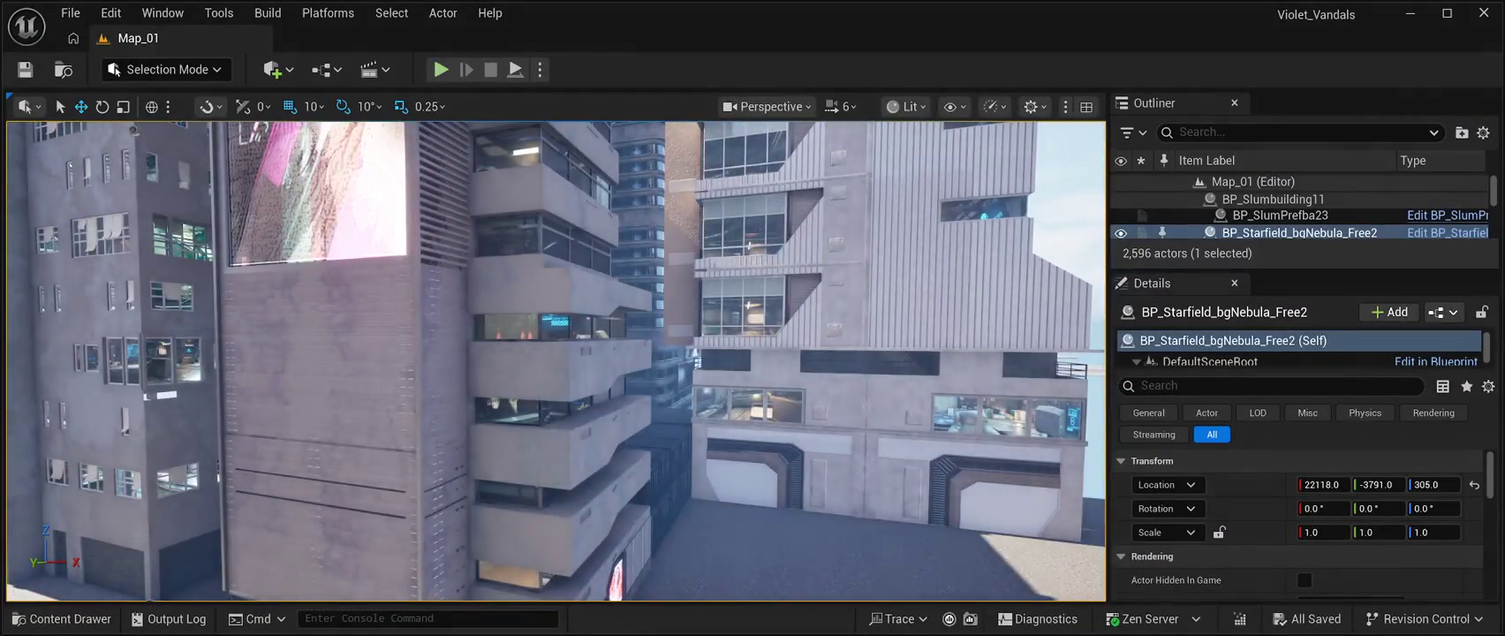
key(alt+p)
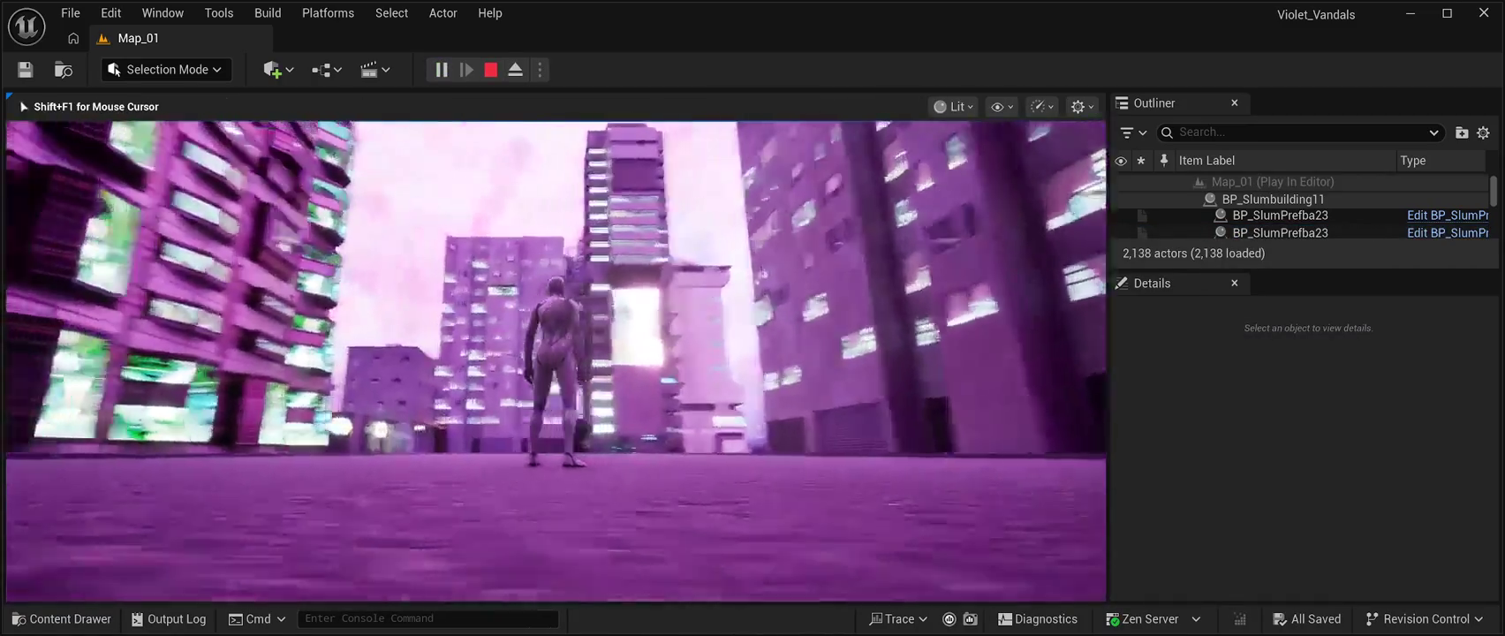
- Run the character forward through the city streets, then stop the play session
key(w)
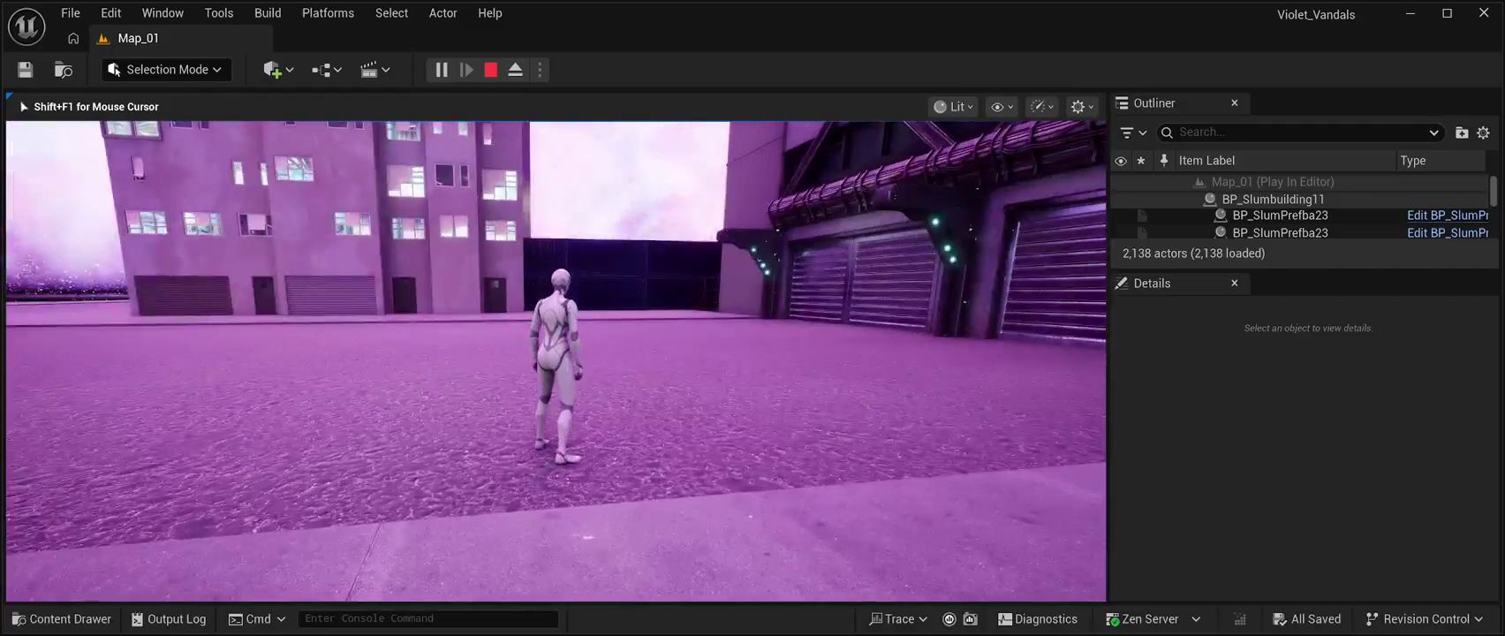
key(Escape)
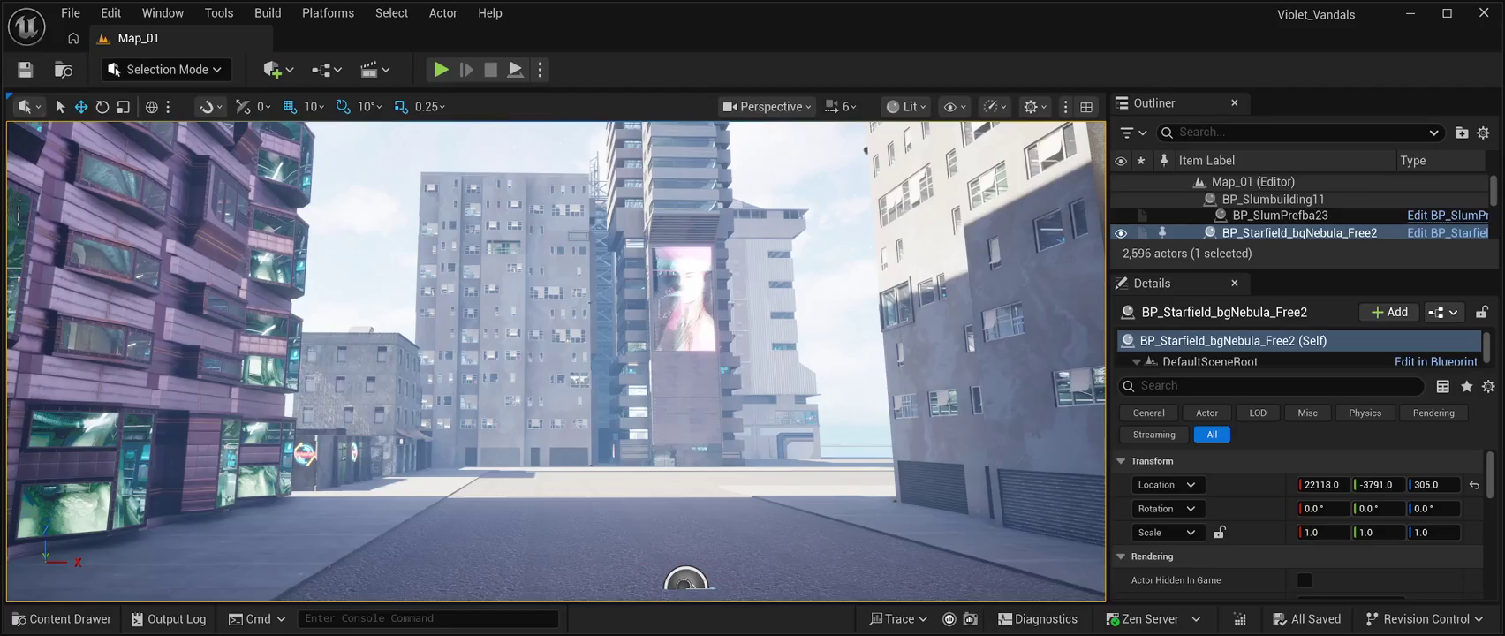
- Save Map_01 and fly the view forward down the street toward the towers
click(25, 69)
key(w)
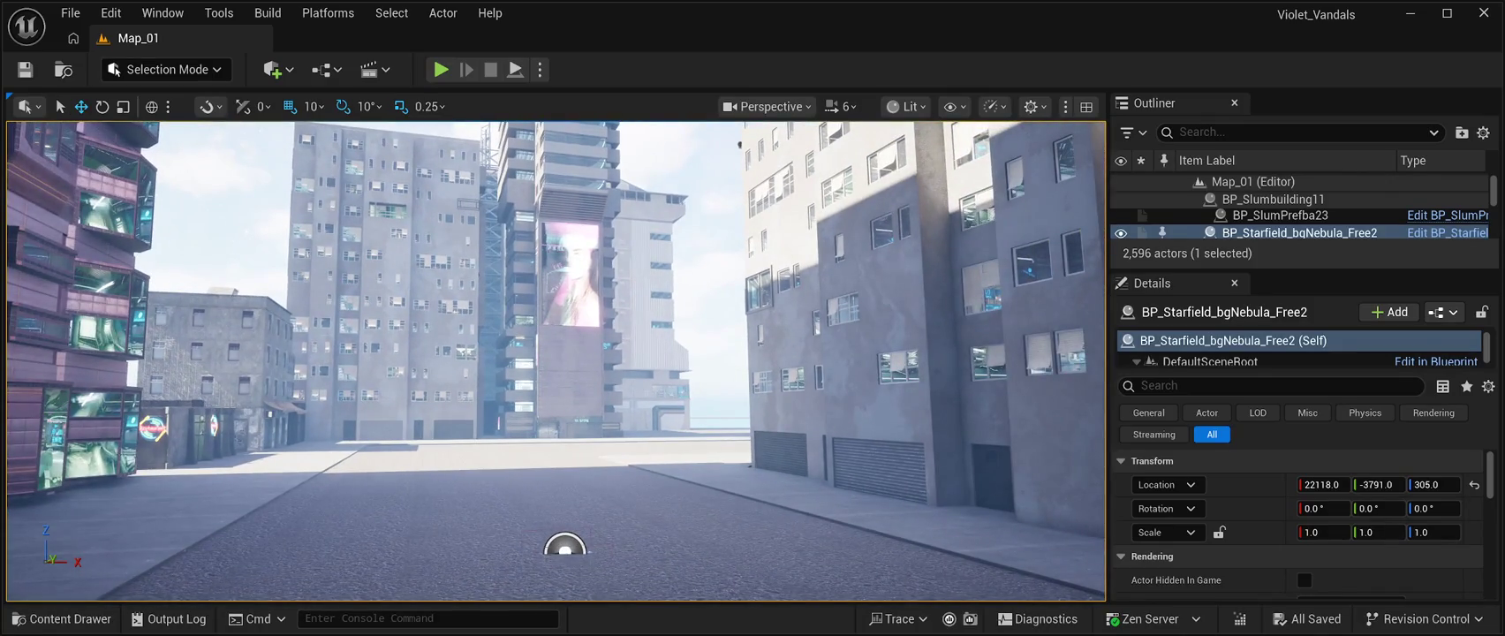
key(w)
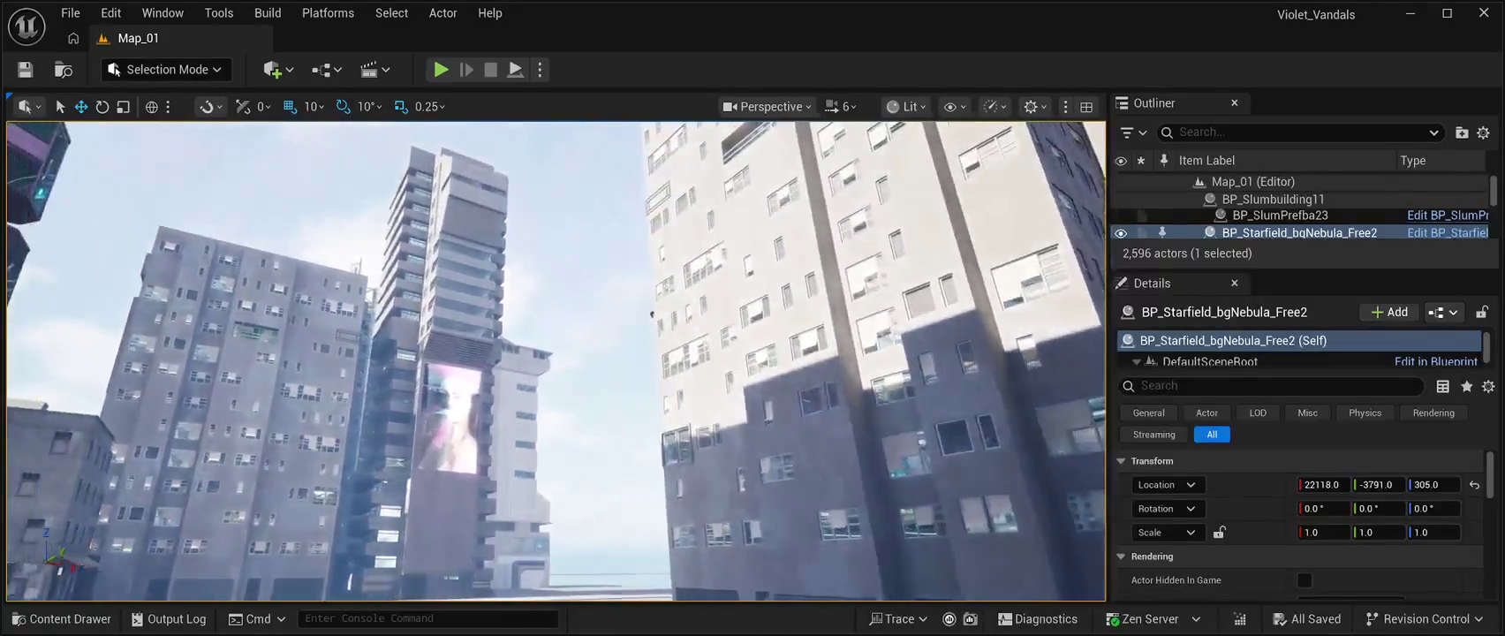
key(w)
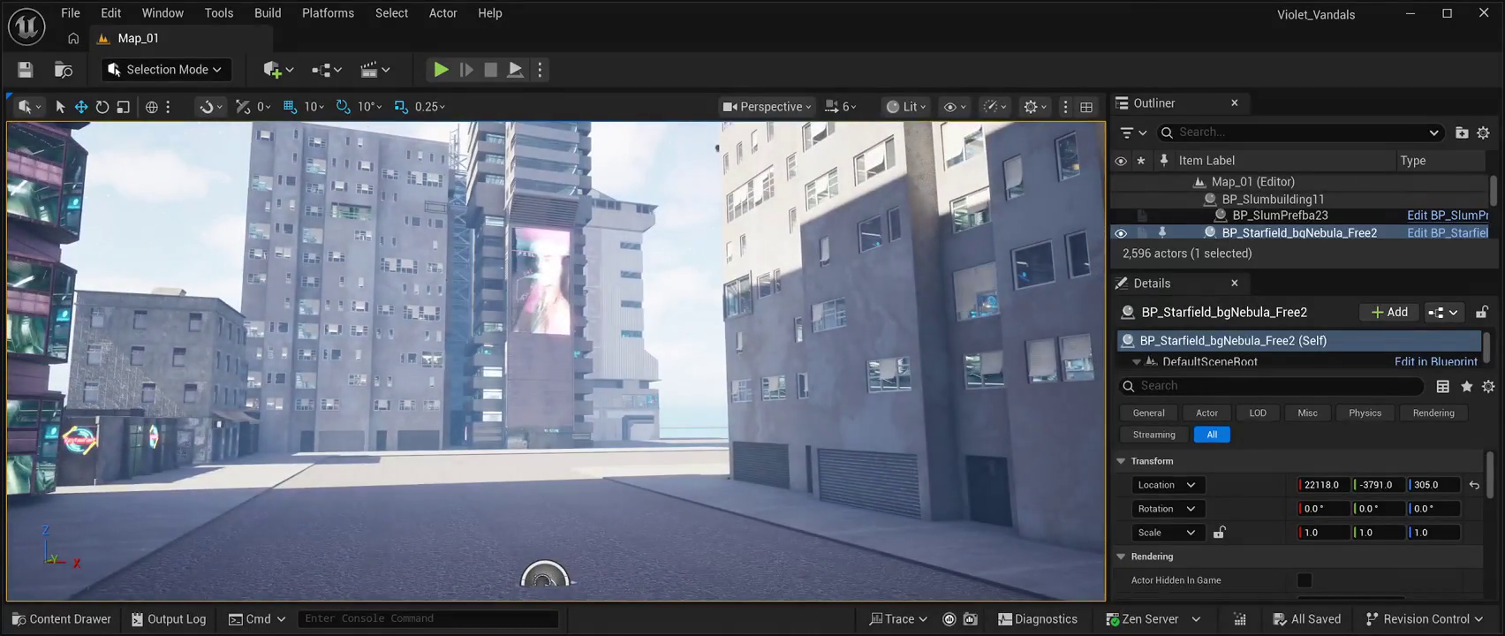
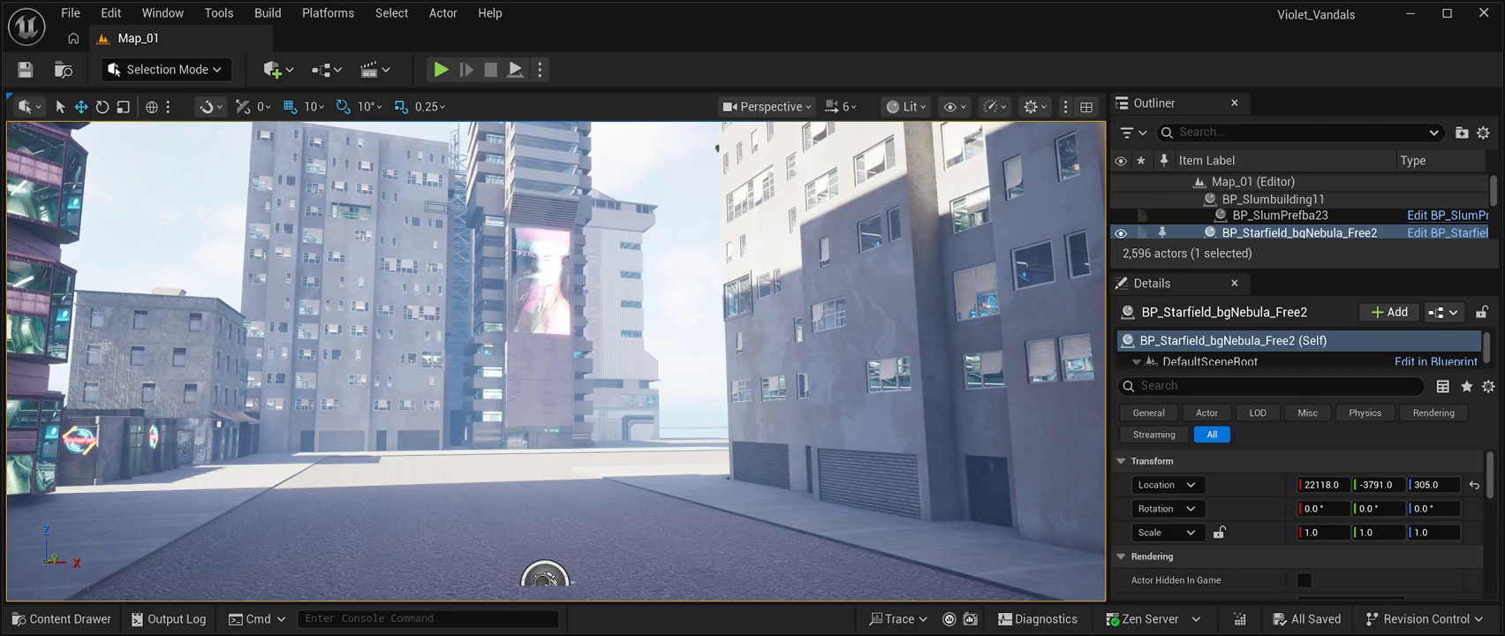
- Fly the camera up beside a building and over the city rooftops
key(w)
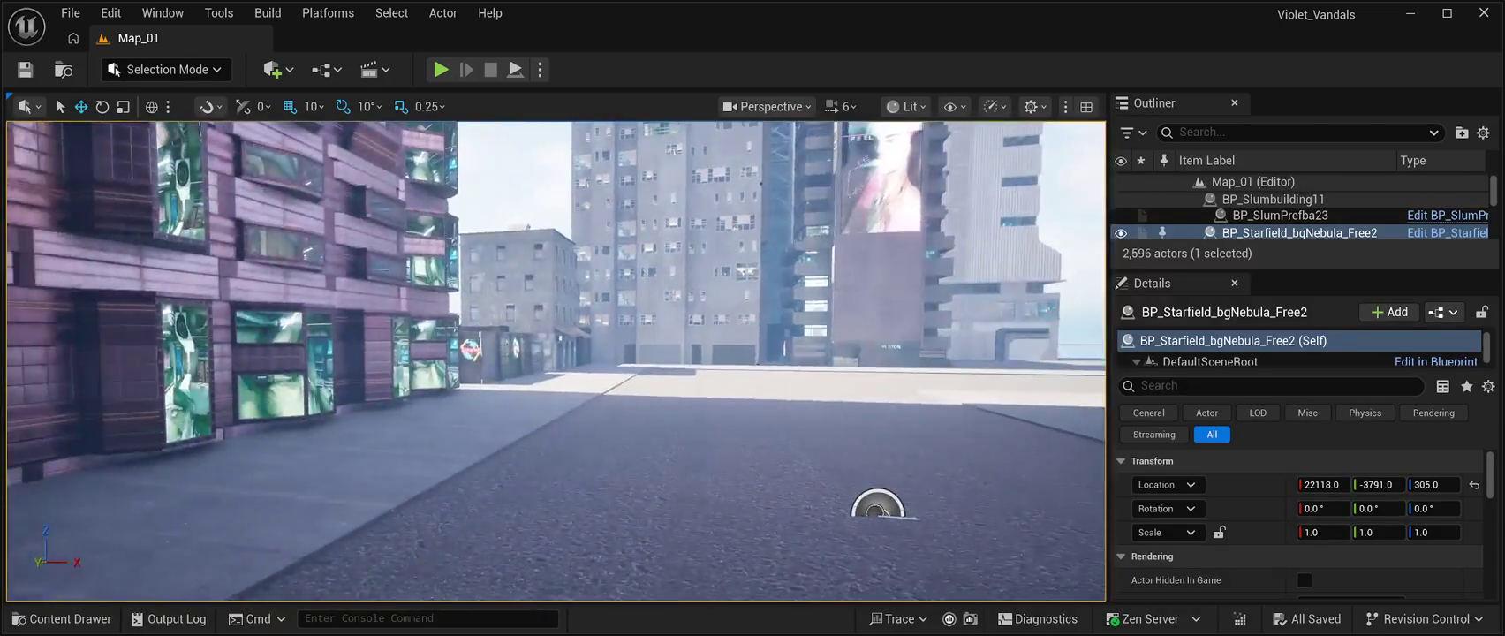
key(w)
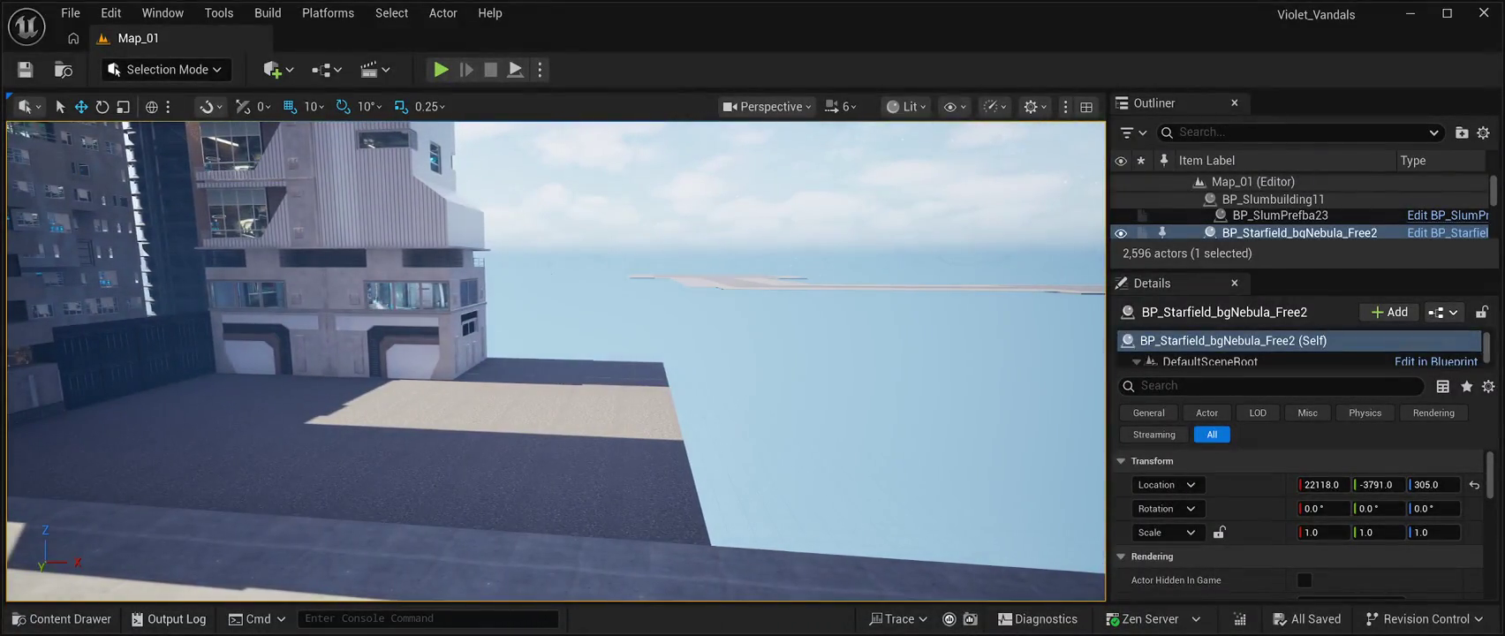
click(62, 618)
key(ctrl+space)
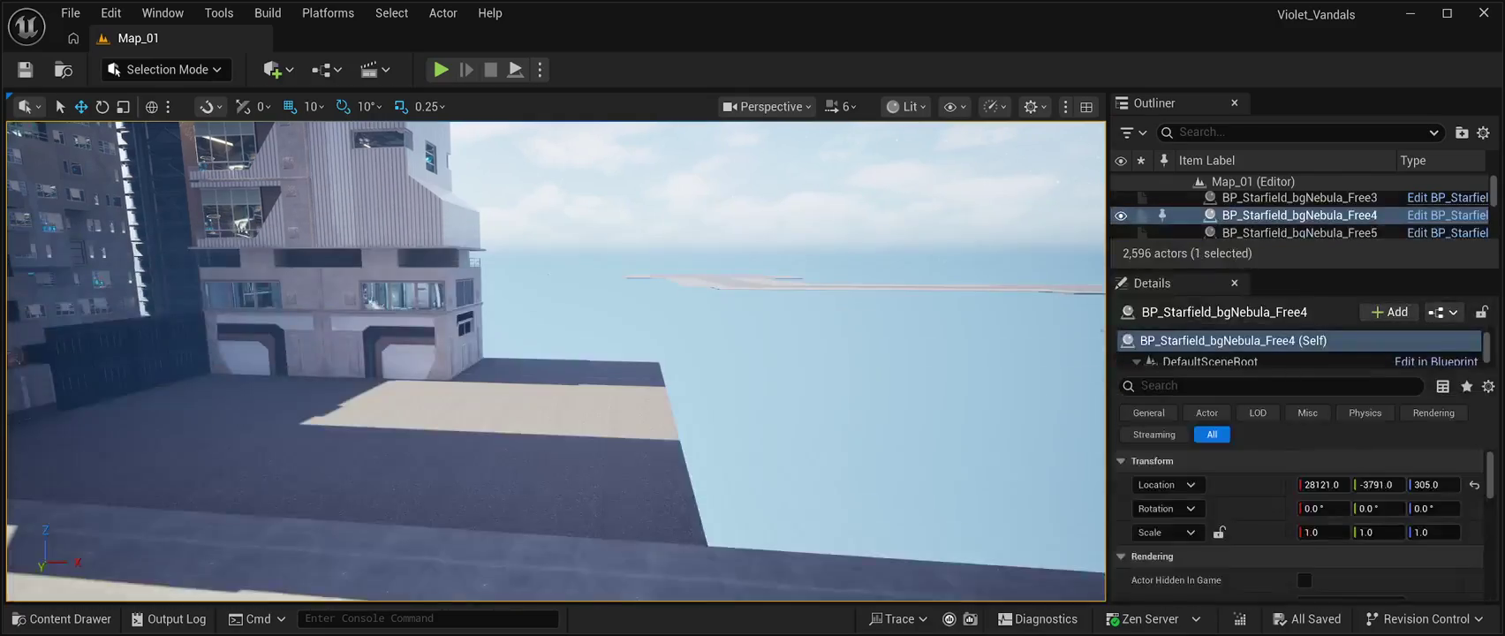
key(w)
- Survey the skyline among the buildings, then bring up the BuildingPrefabs01 blueprints
key(w)
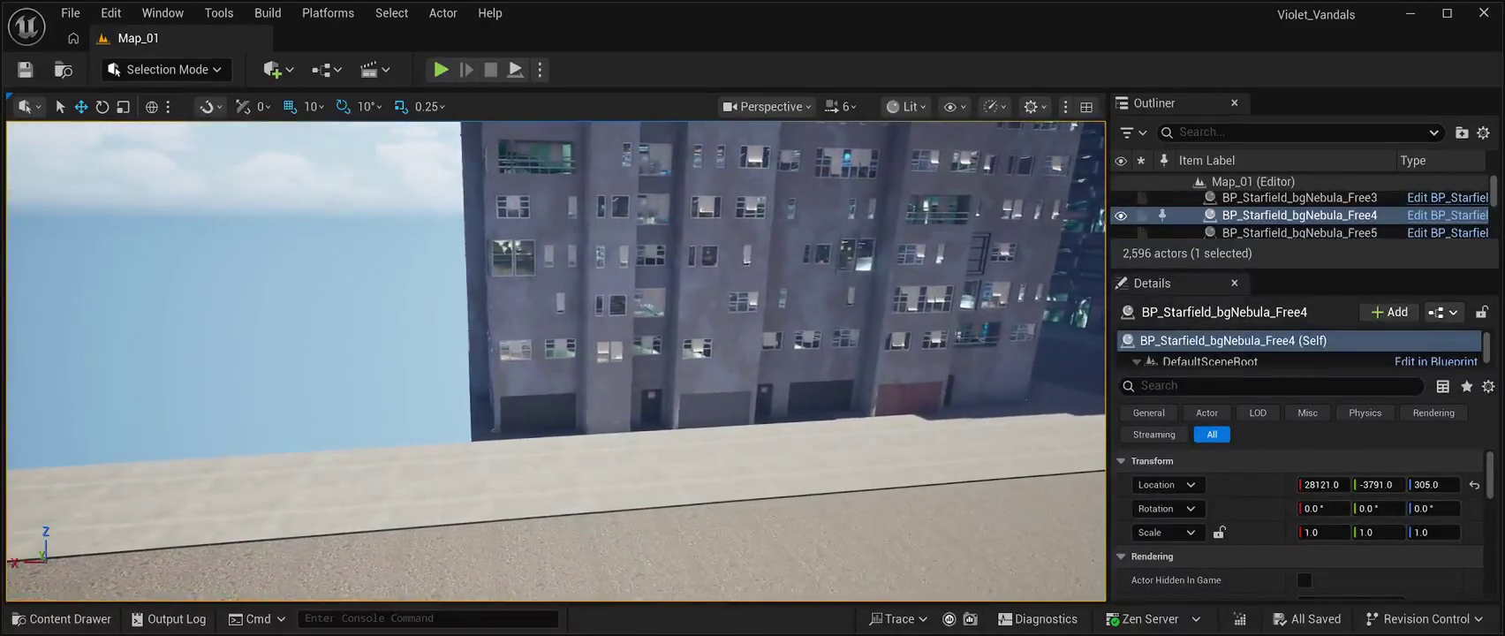
key(w)
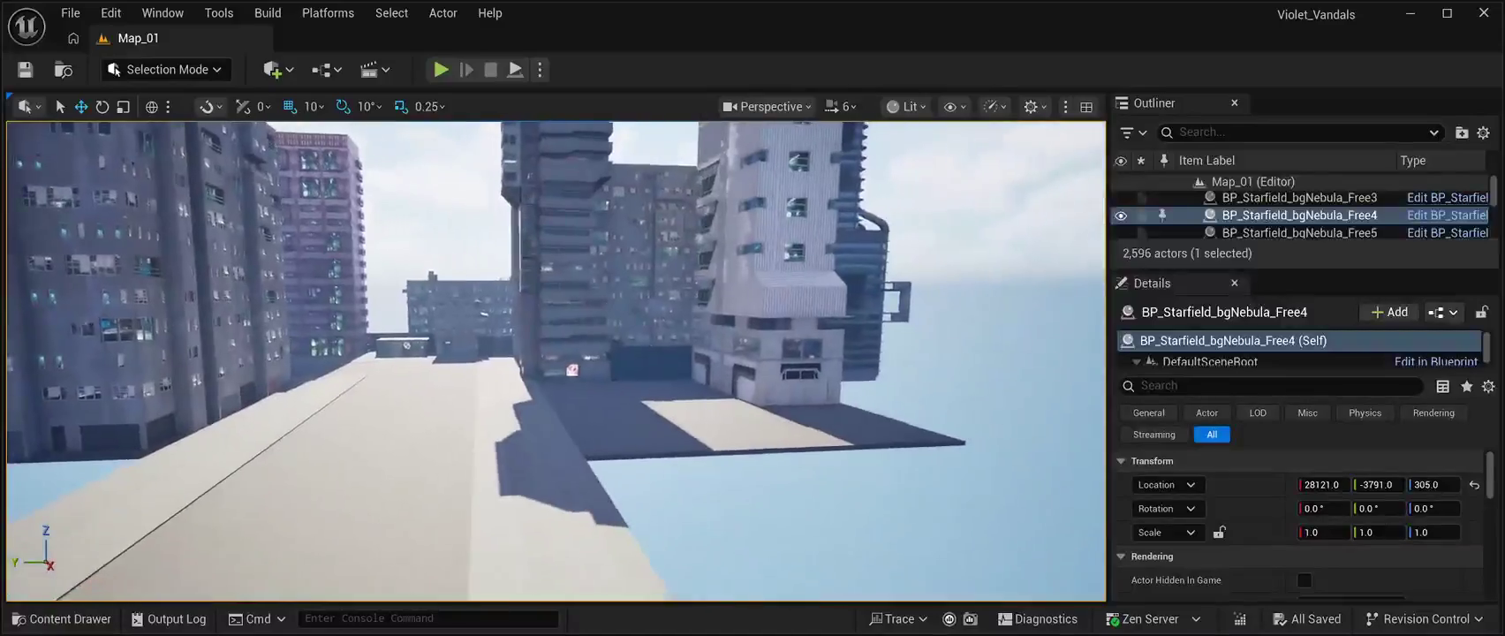
key(w)
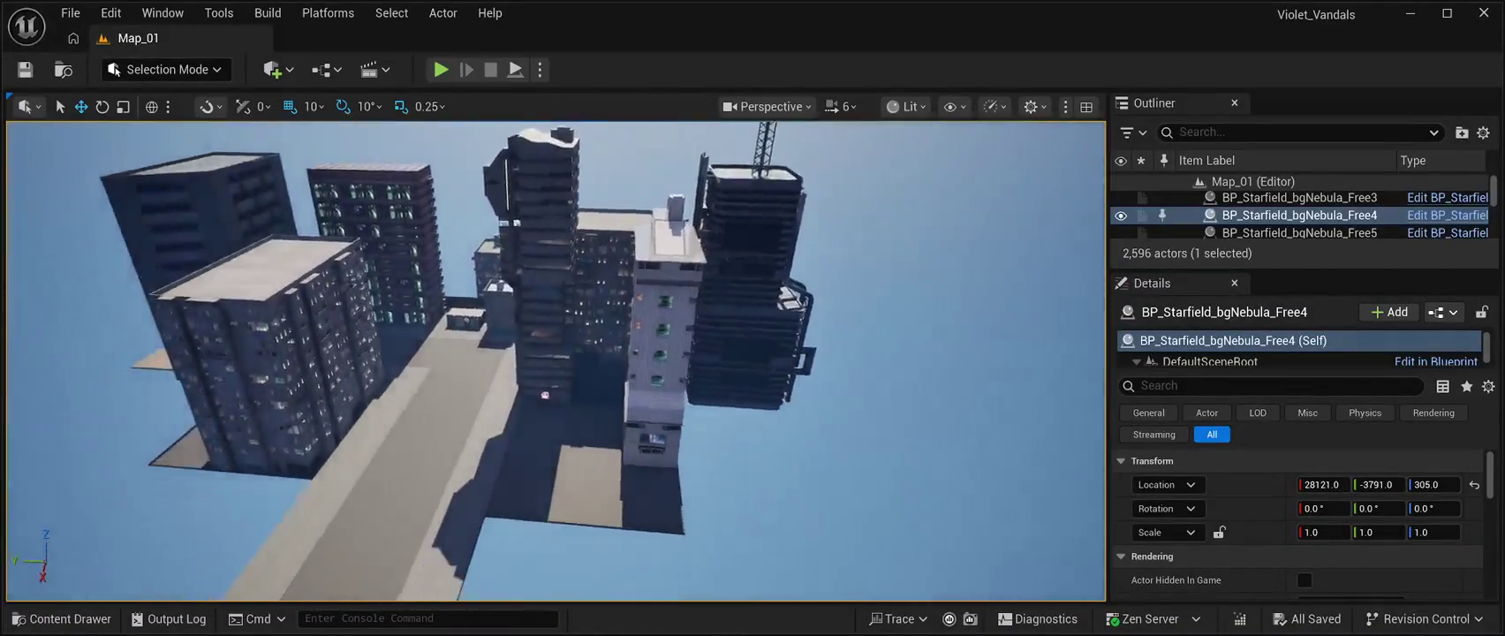
key(w)
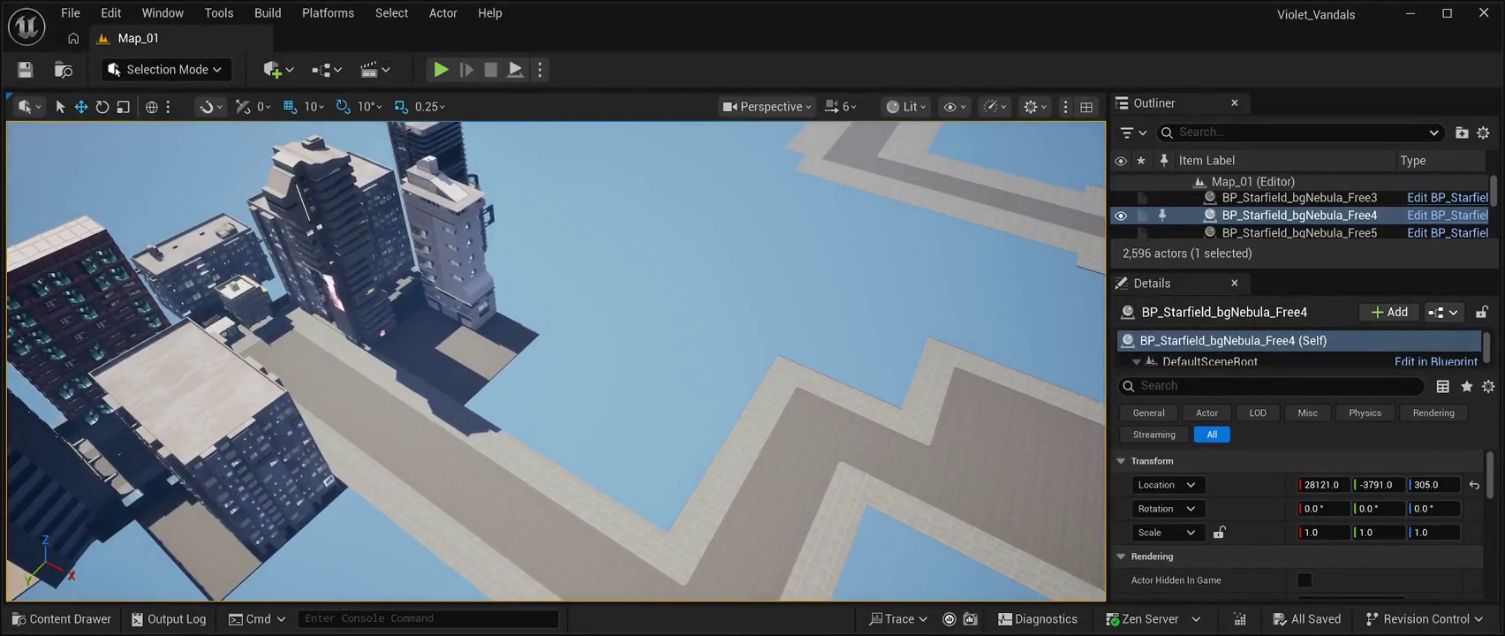
click(62, 618)
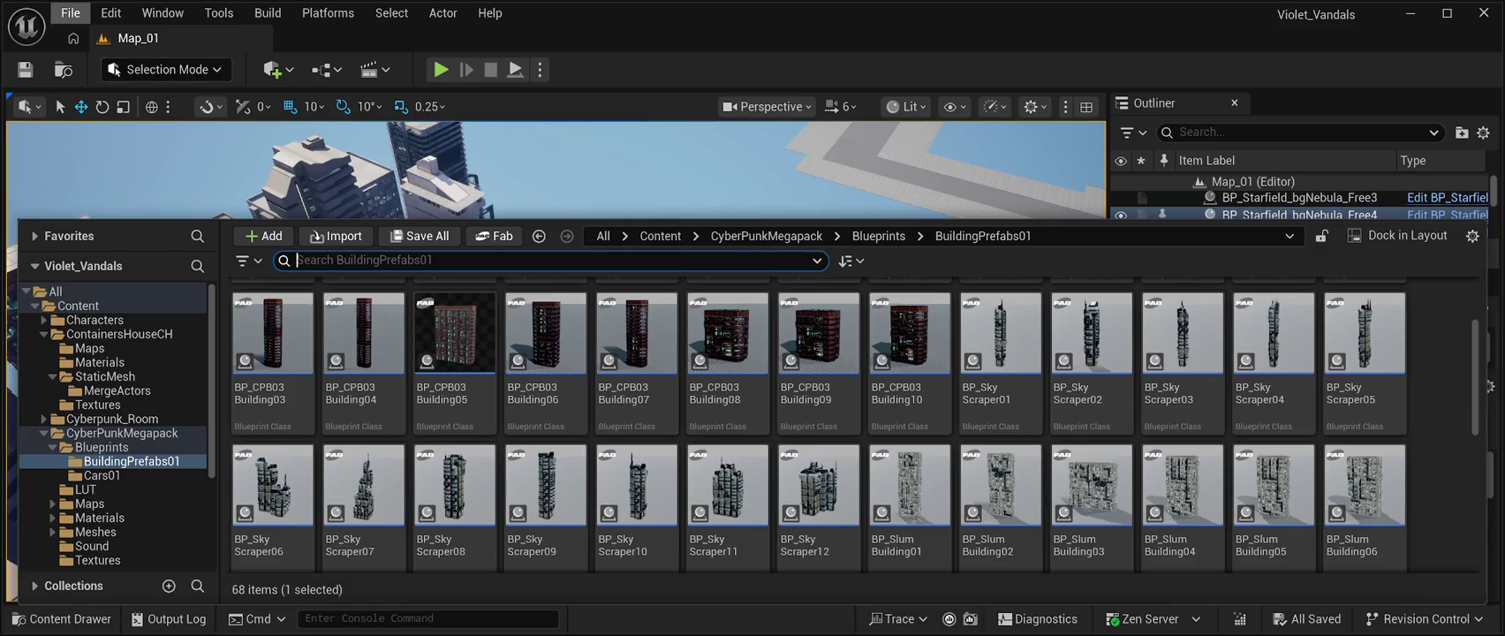
- Hide the asset browser, sweep the view across the city roads, and reopen it
key(ctrl+space)
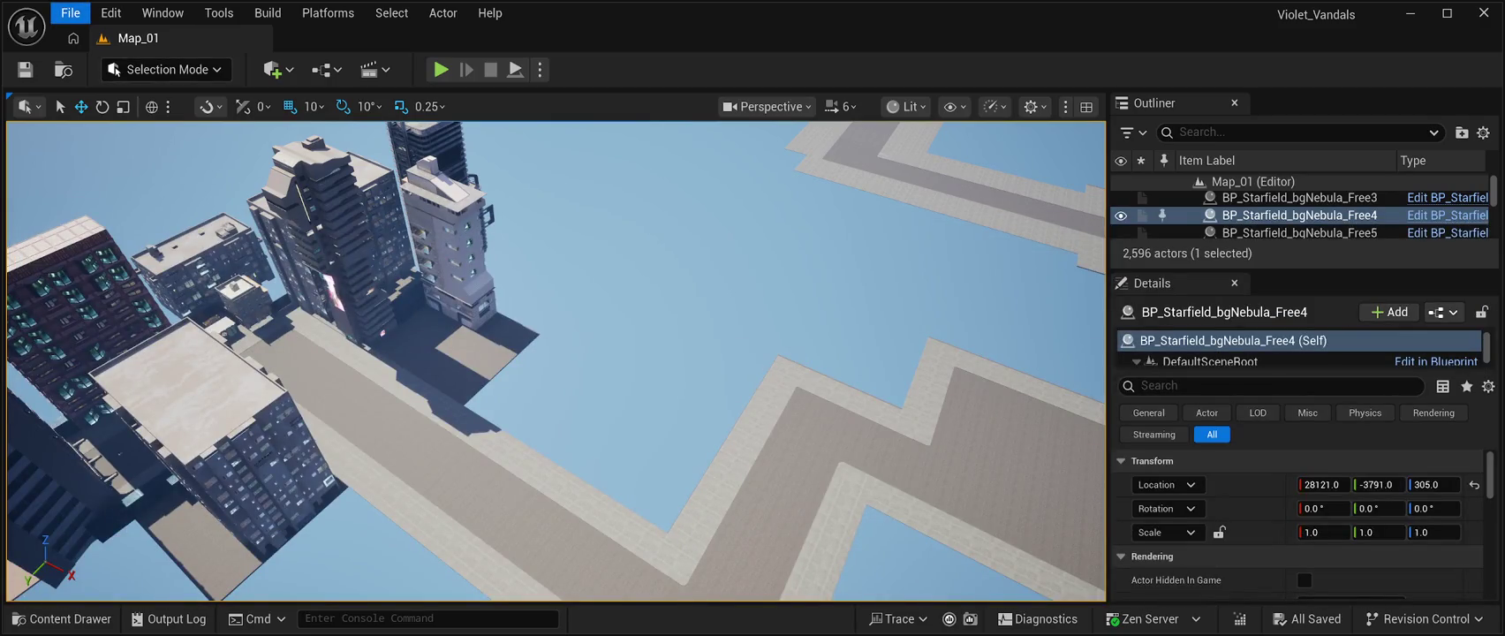
drag(557, 361, 459, 352)
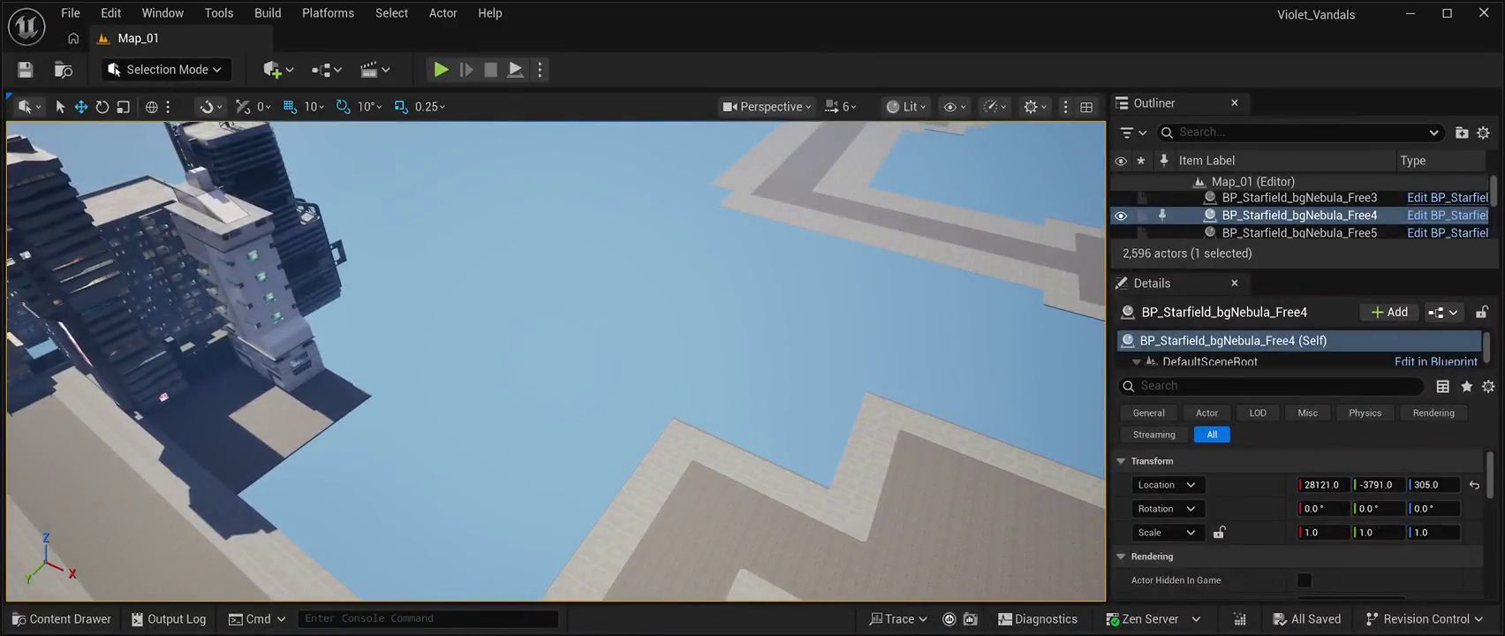
key(ctrl+space)
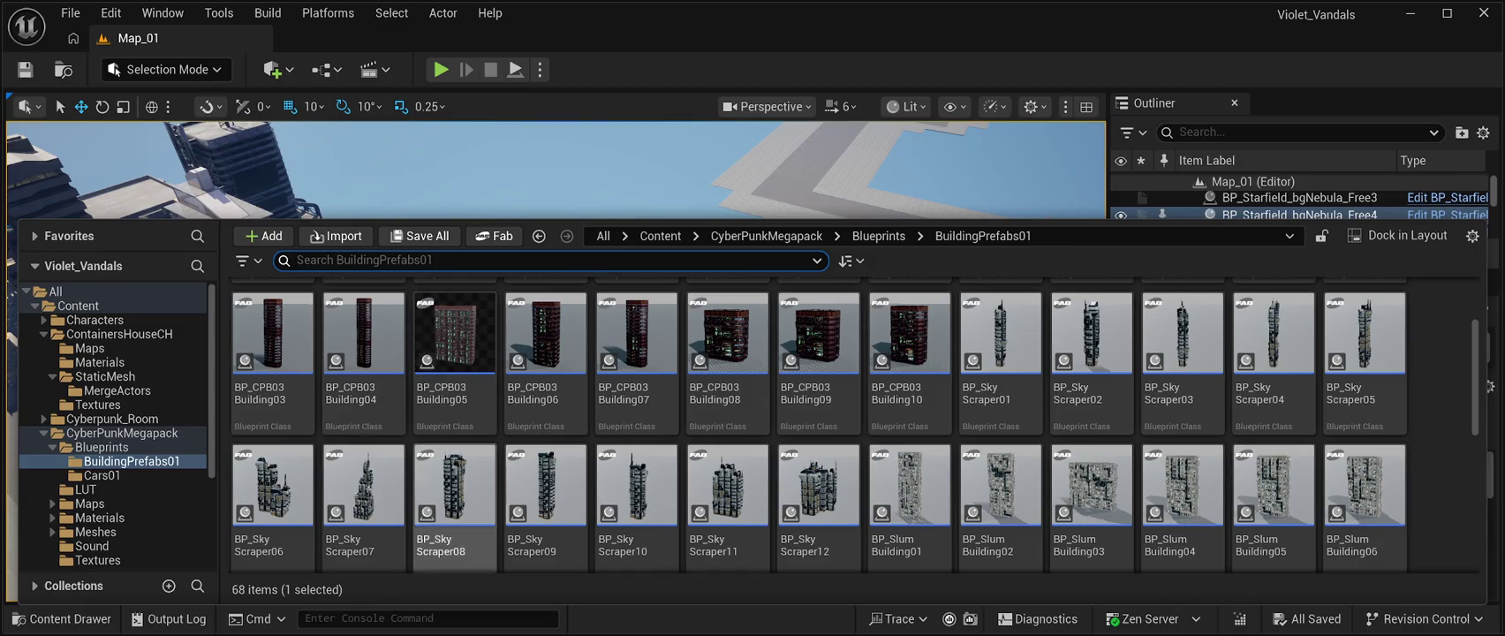
- Browse blueprints from BP_CPB03_Building06 through BP_SkyScraper01 to BP_SkyScraper09, then hide the browser
click(546, 354)
key(Right)
key(Right)
key(Right)
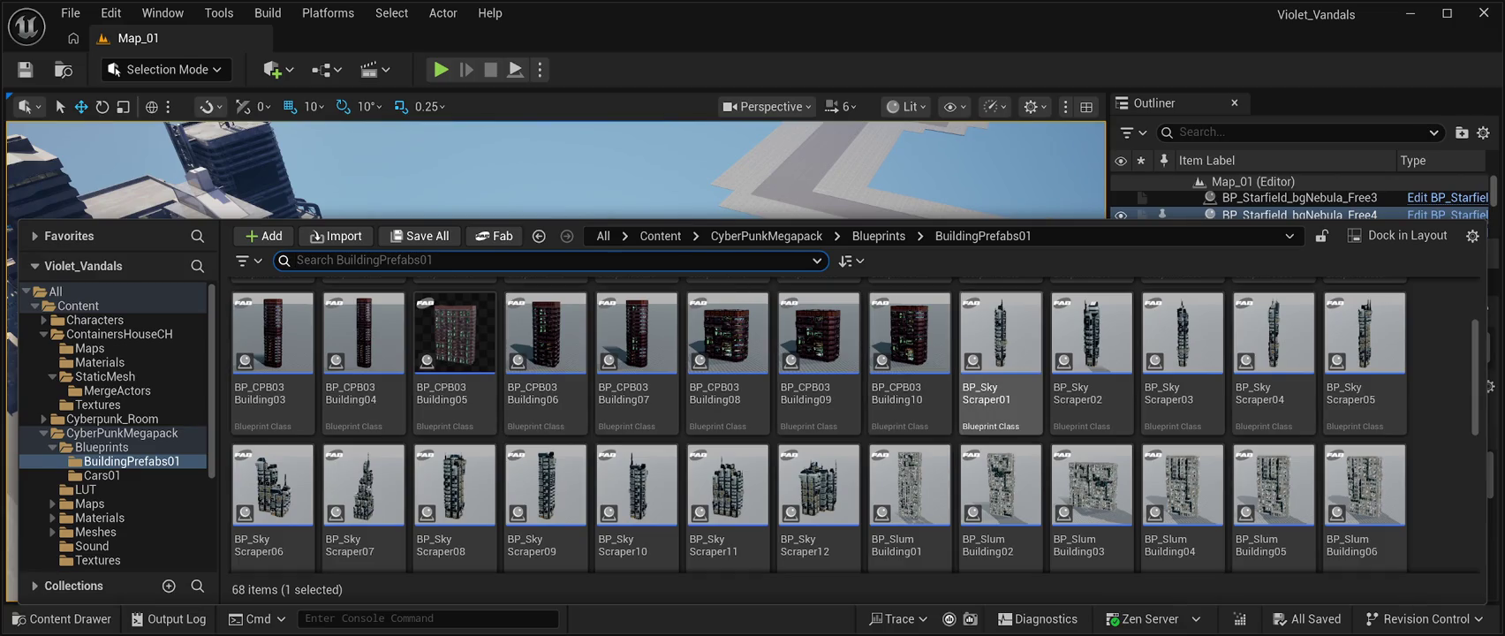
key(Left)
key(Left)
key(Left)
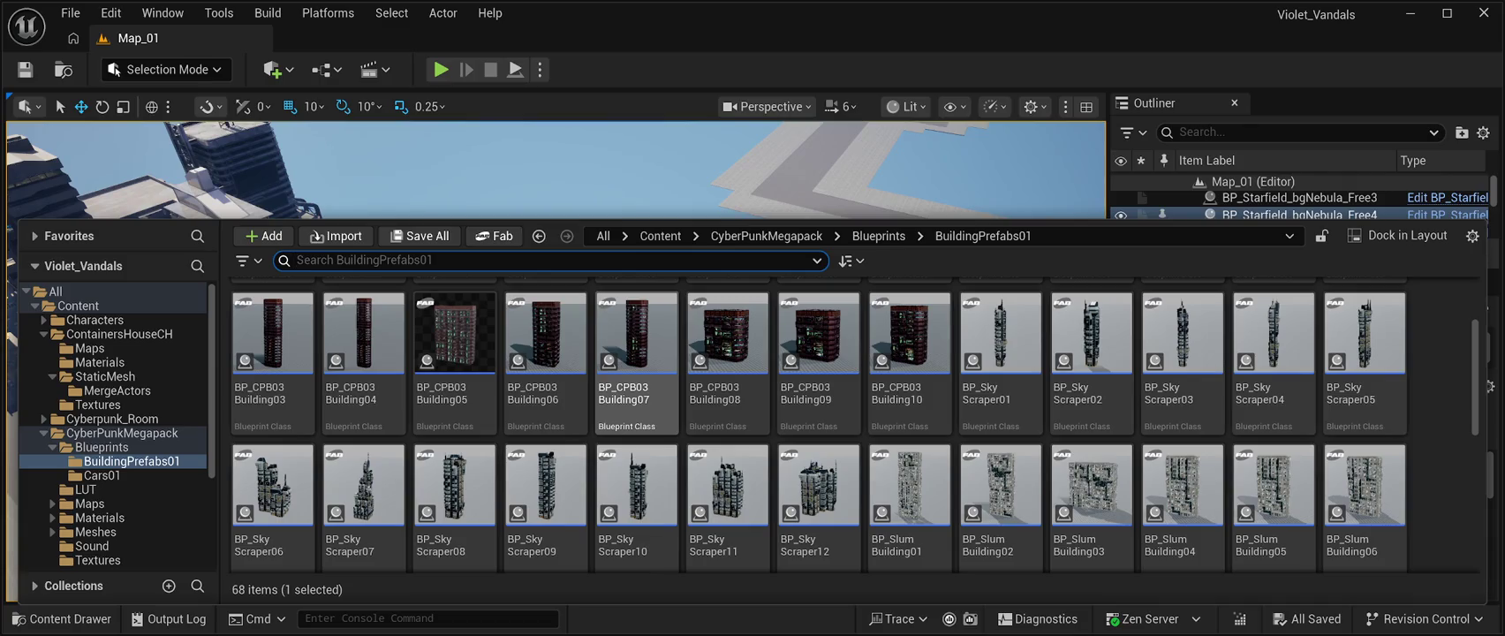
key(Left)
key(Right)
key(Right)
key(Right)
key(Right)
key(Right)
key(Up)
key(Down)
key(Down)
key(Left)
key(Left)
key(Left)
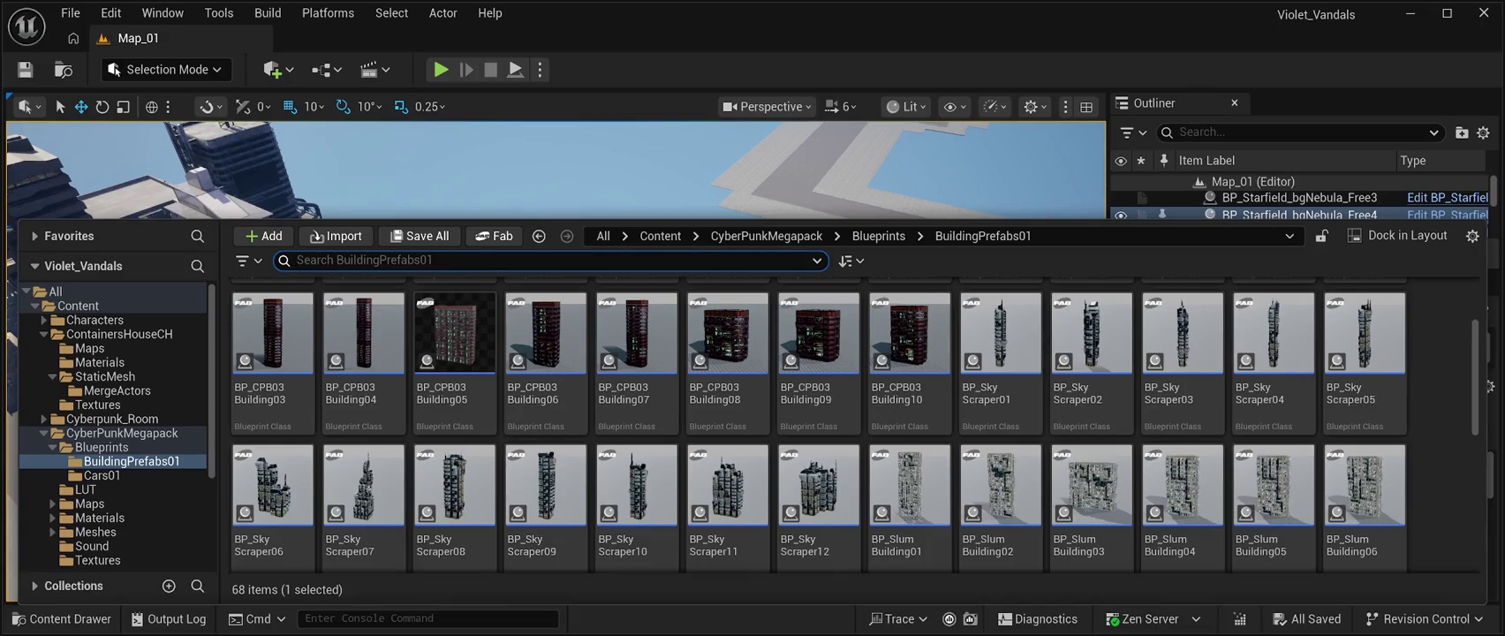
key(ctrl+space)
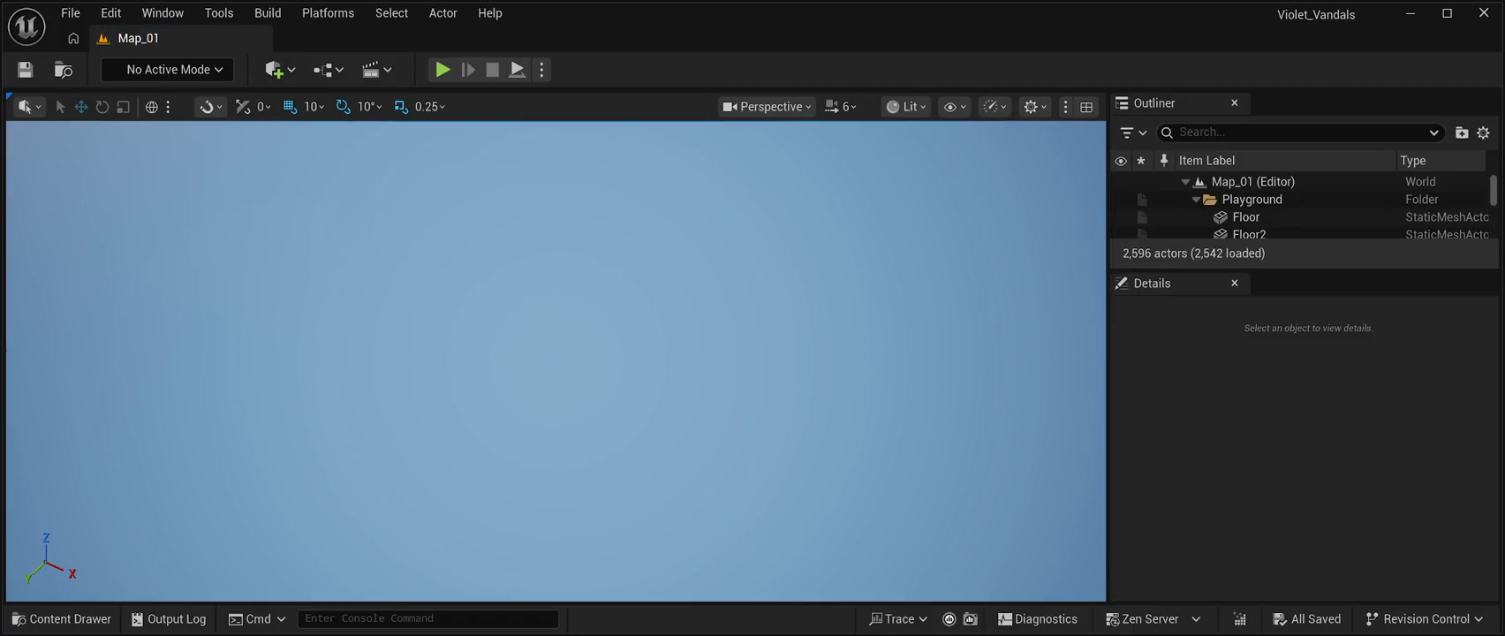
- Swing the view across the city buildings and start Play In Editor with Alt+P
drag(7, 248, 106, 265)
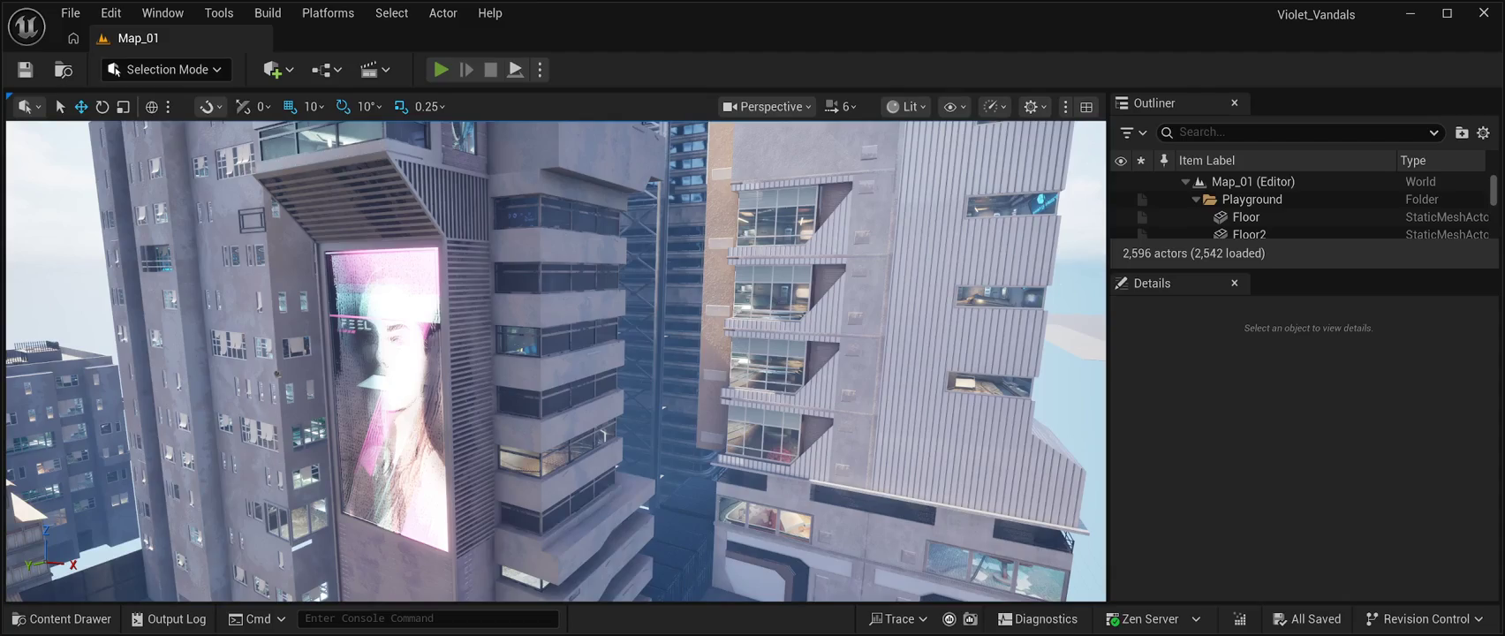
key(alt+p)
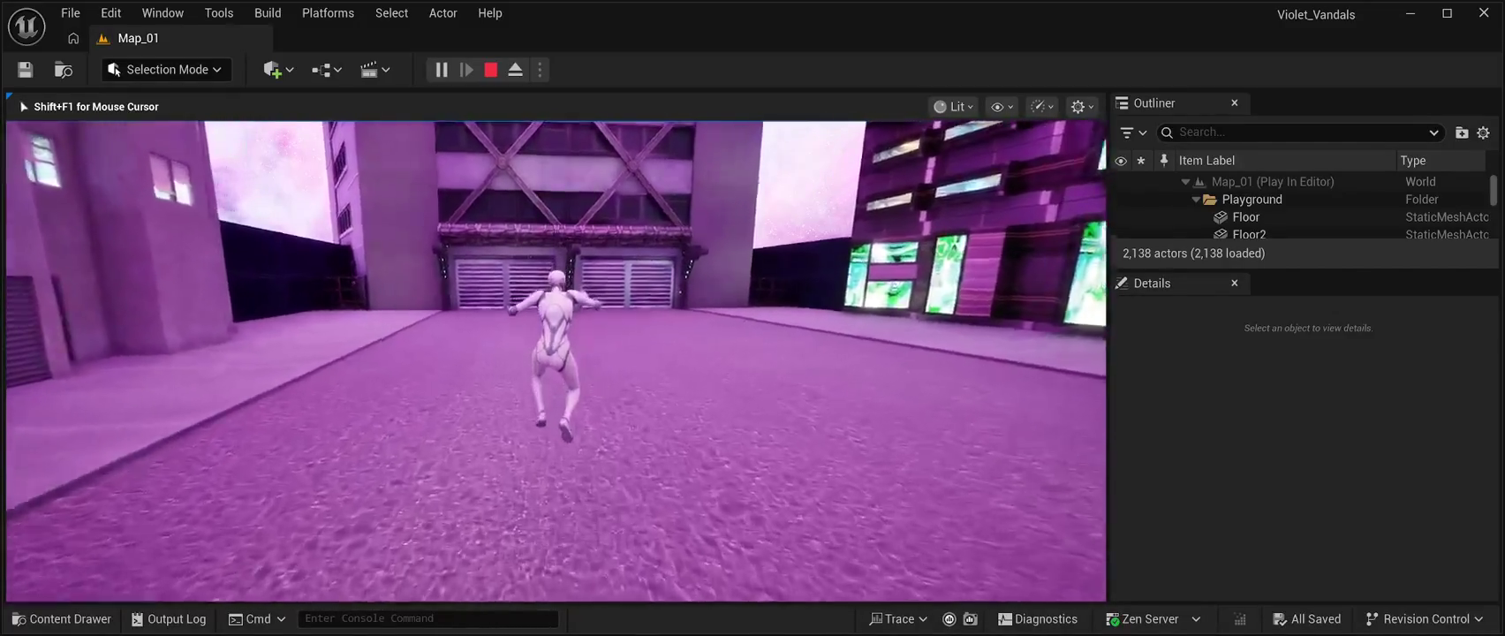
- End the play test, fly above the city toward the sea, and reopen BuildingPrefabs01
key(Escape)
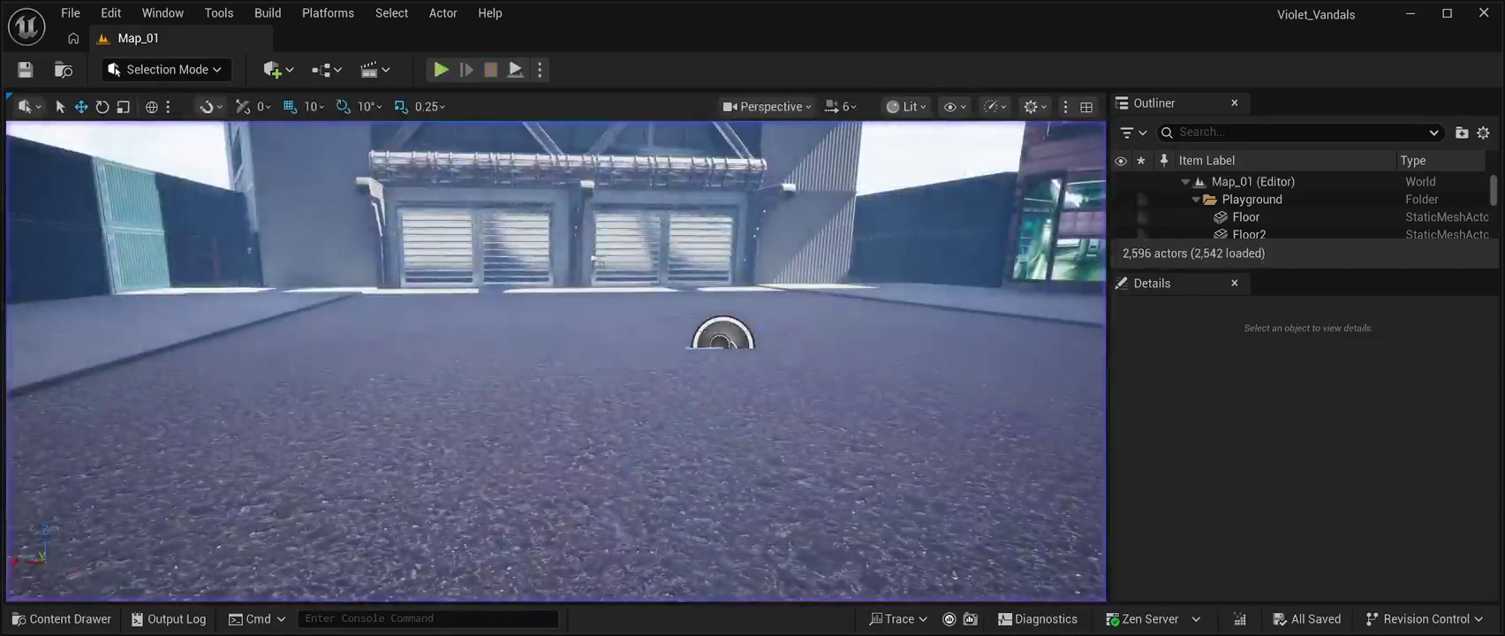
key(Up)
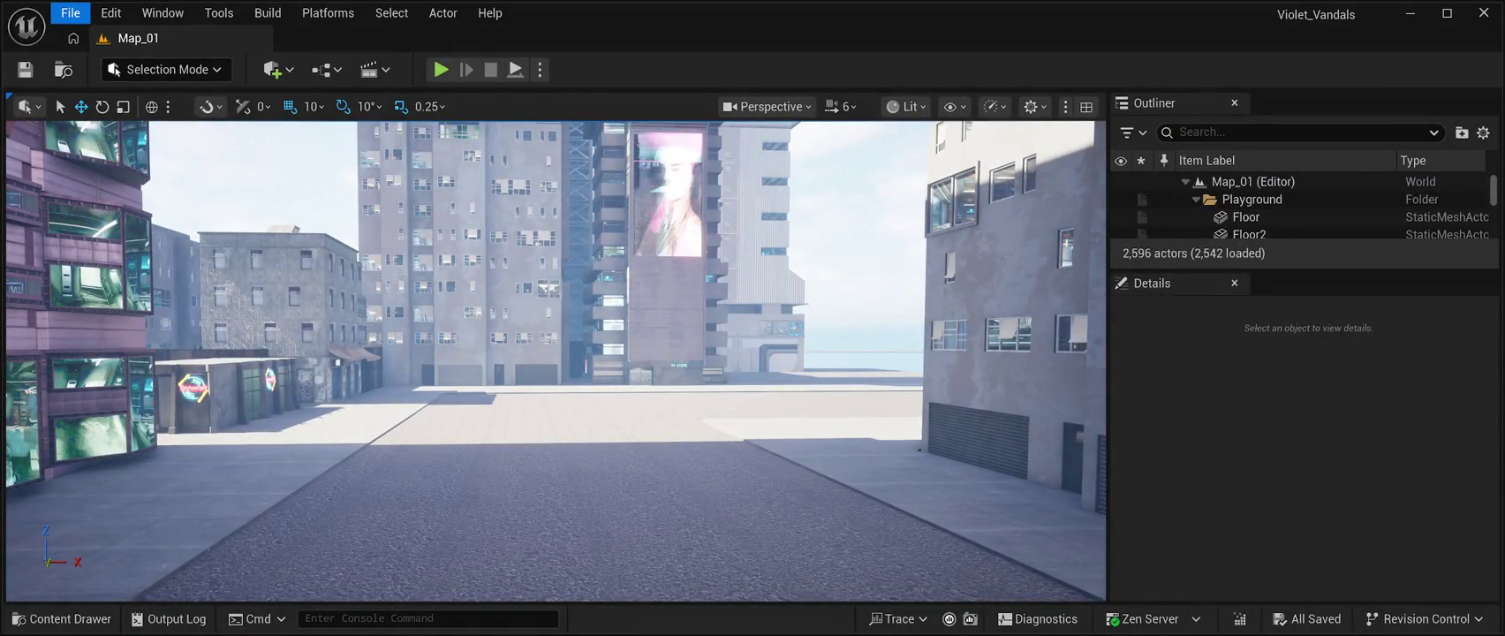
key(Up)
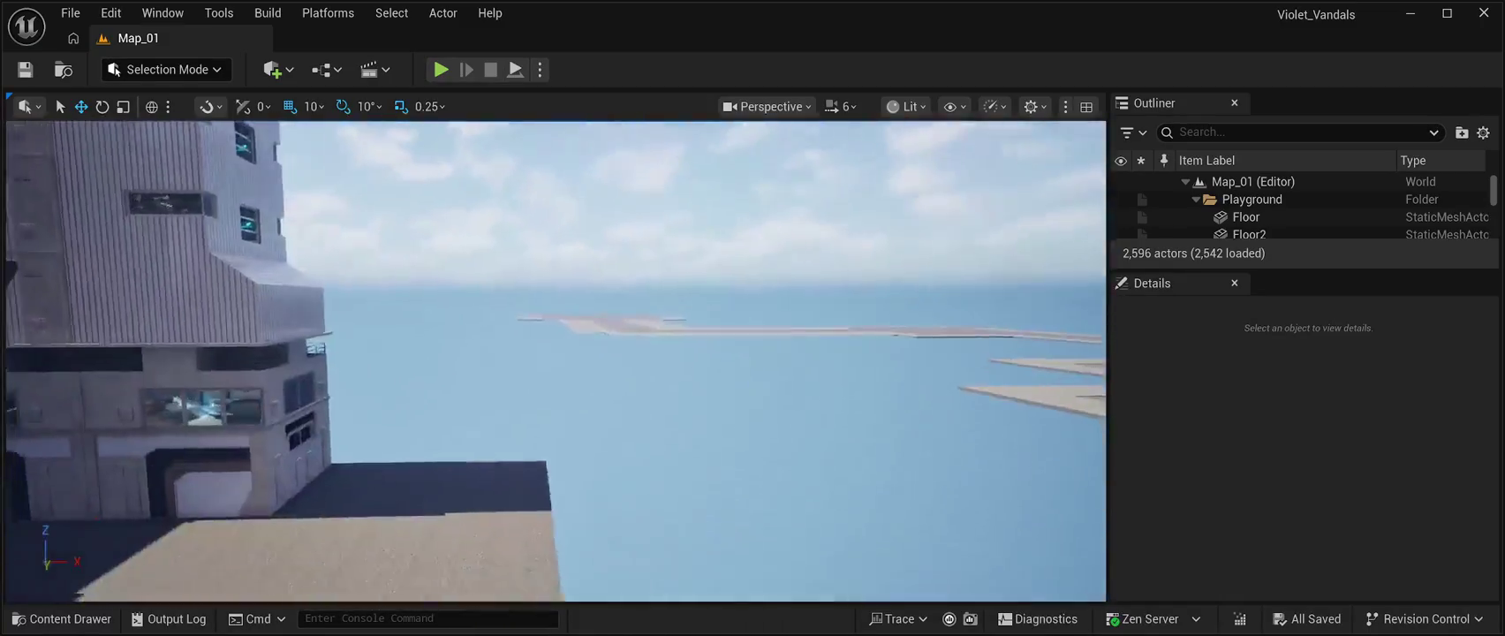
key(ctrl+space)
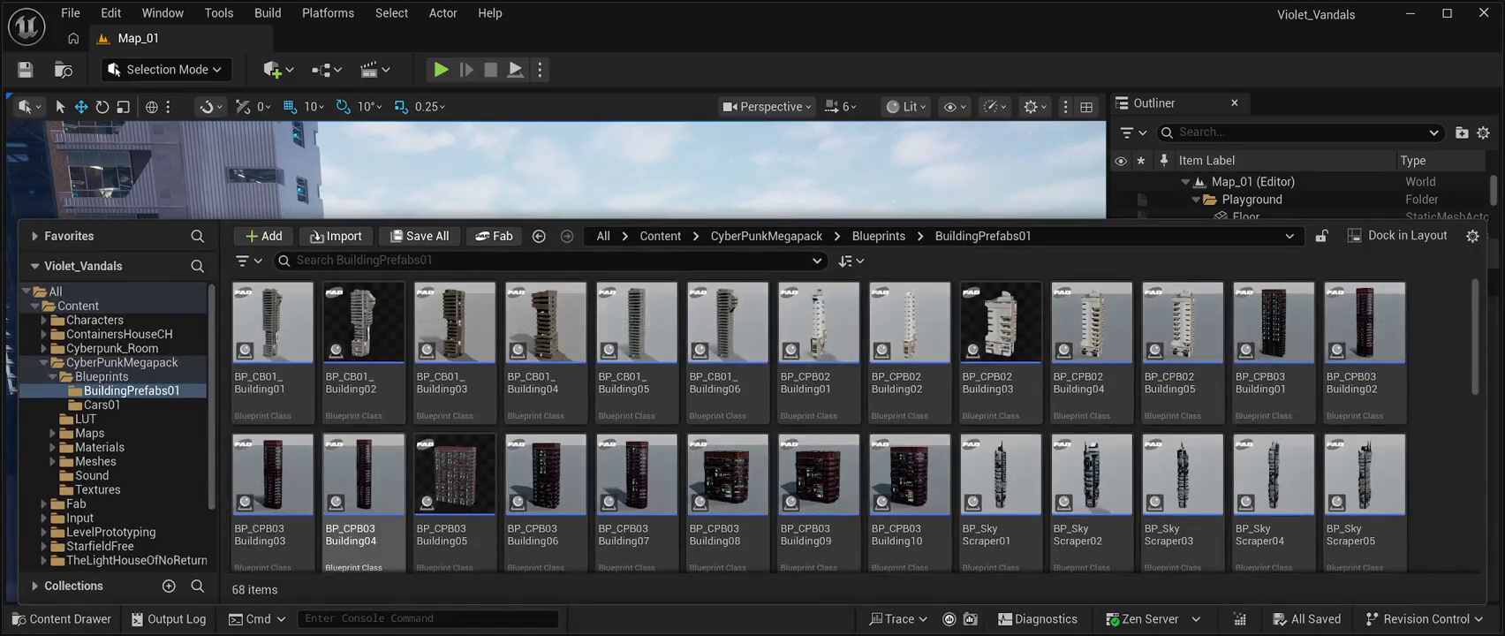
- Scroll to BP_SkyScraper12 and drag it into the level at 7270, -3610, 1850
scroll(910, 495, down, 2)
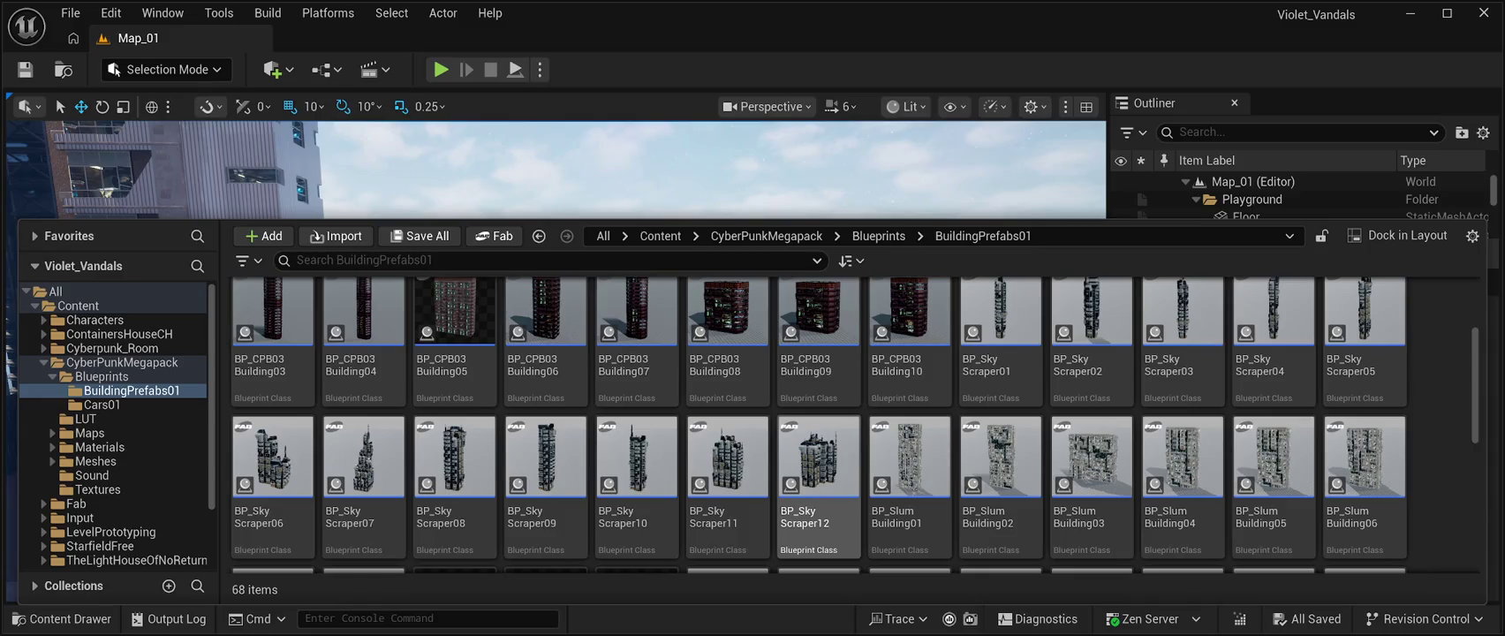
click(819, 468)
drag(819, 455, 774, 190)
- Move BP_SkyScraper12 along Y and X to 7730, -8740, 3330 beside the neighbouring buildings
key(f)
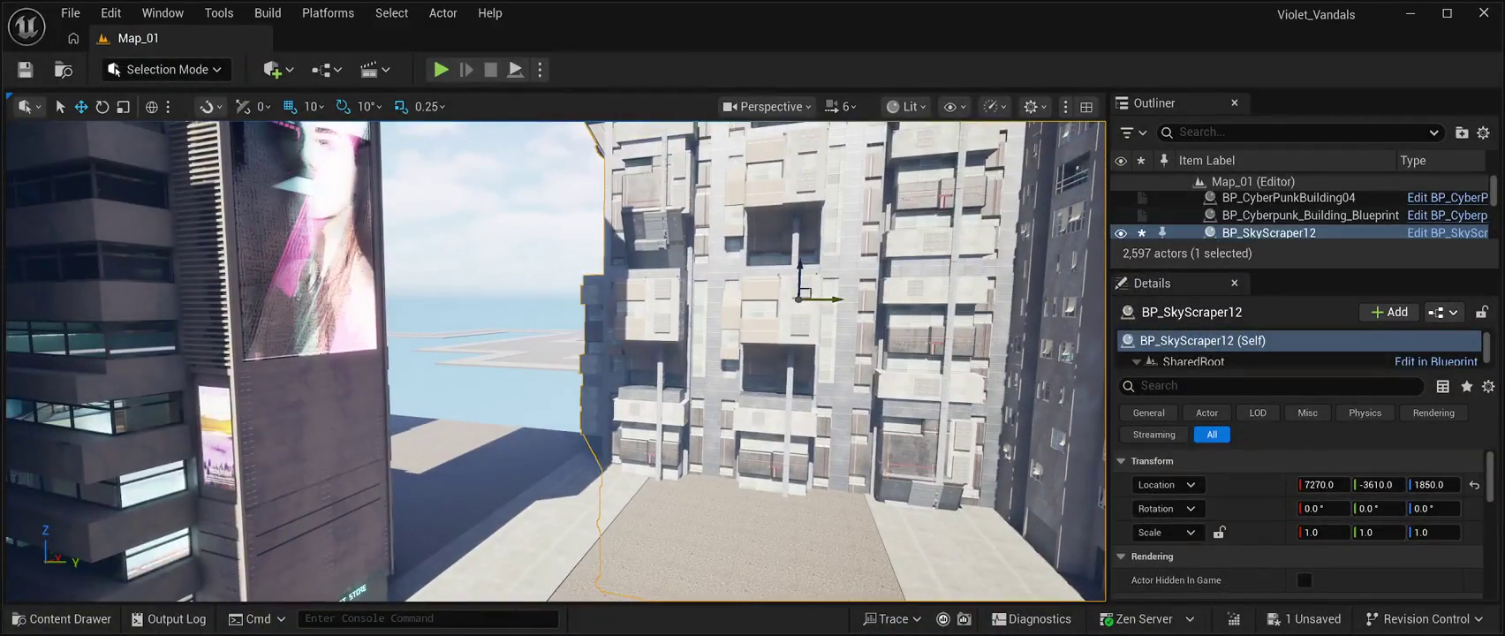
drag(826, 298, 380, 294)
key(f)
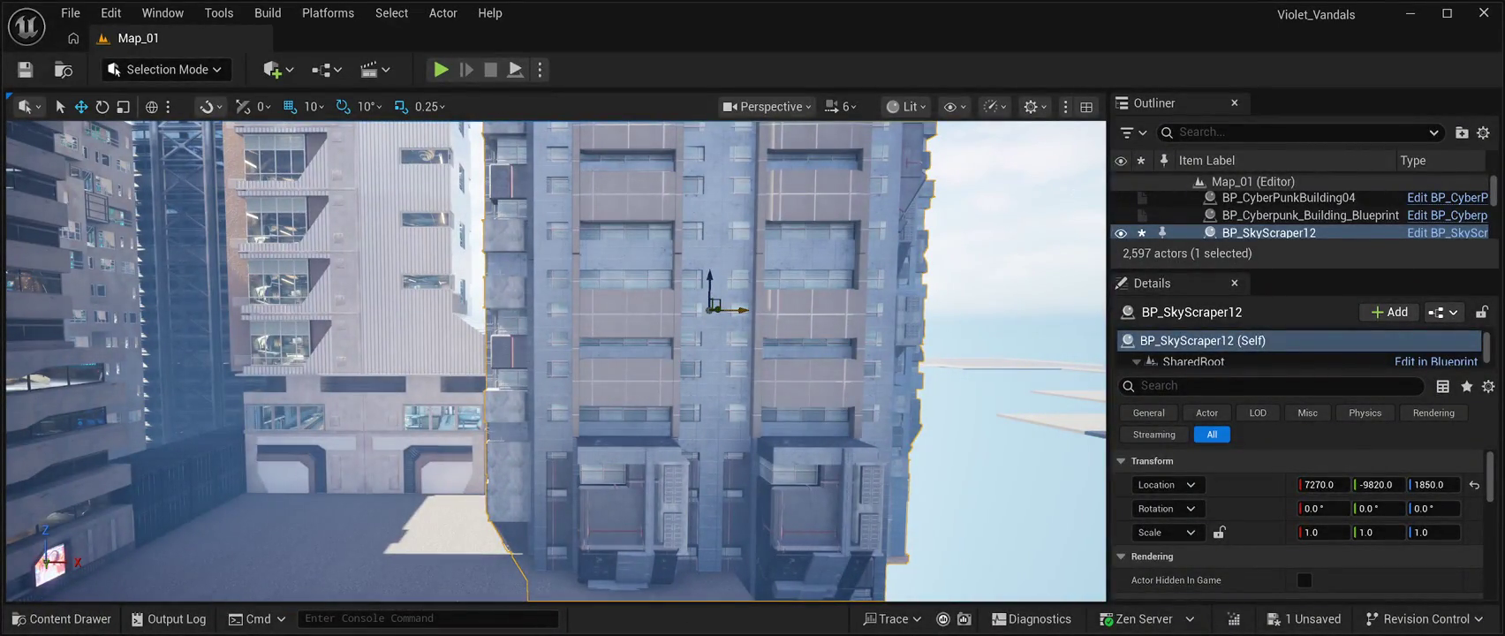
mouse_move(744, 310)
mouse_down()
mouse_move(902, 310)
mouse_move(858, 187)
mouse_move(853, 223)
mouse_move(812, 223)
mouse_move(780, 184)
mouse_move(777, 132)
mouse_move(782, 181)
mouse_move(778, 137)
mouse_move(751, 168)
mouse_up()
mouse_move(491, 223)
mouse_down()
mouse_move(476, 265)
mouse_move(548, 283)
mouse_move(491, 239)
mouse_up()
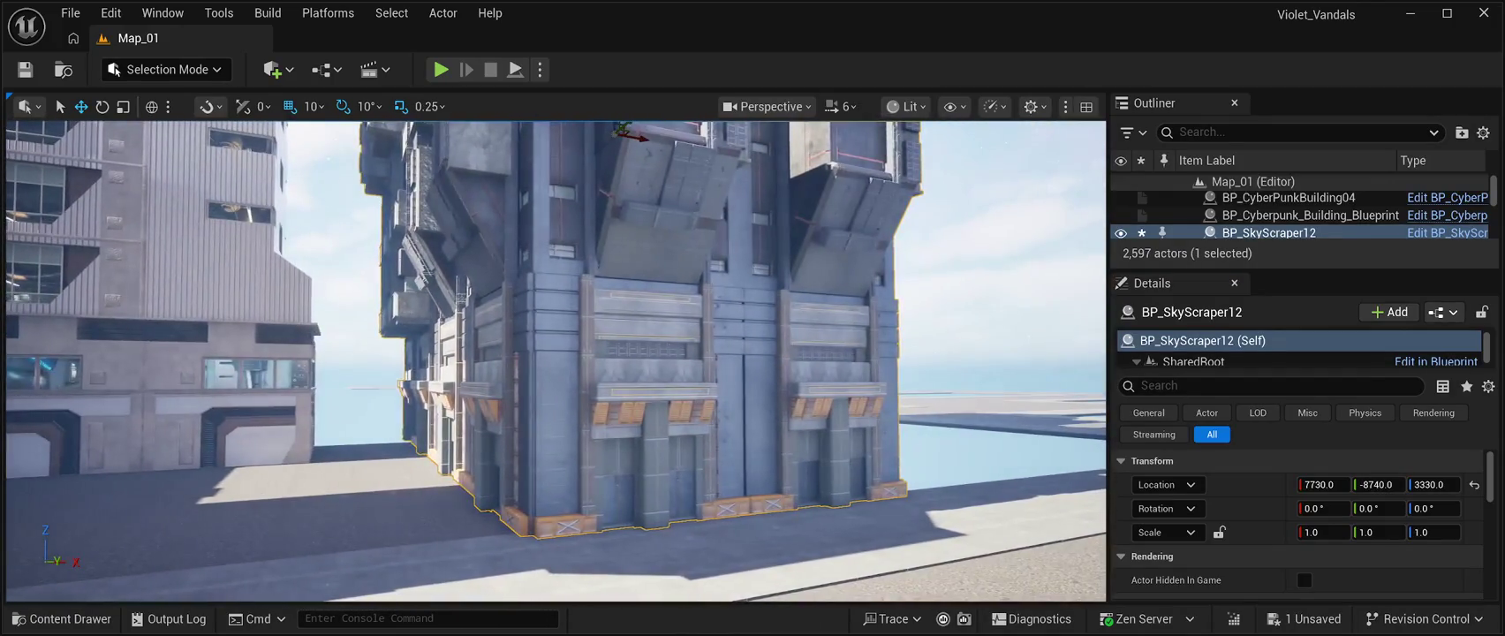
key(a)
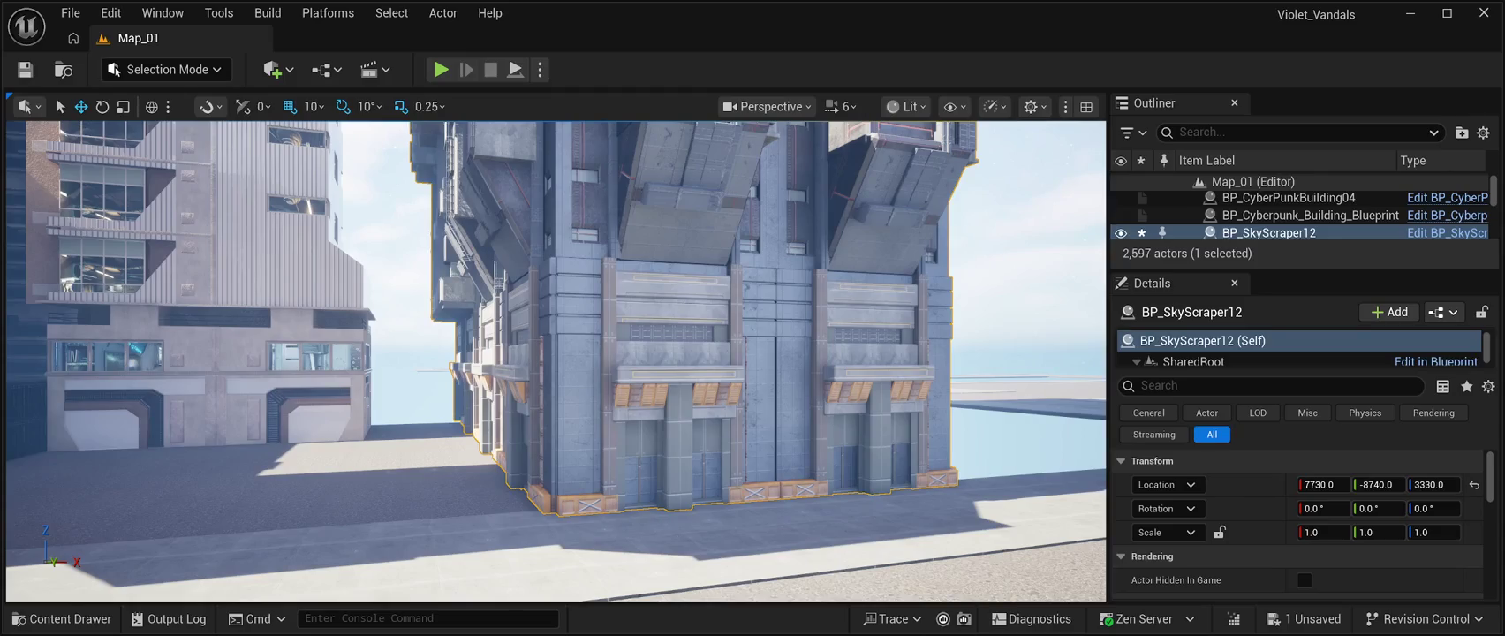
key(e)
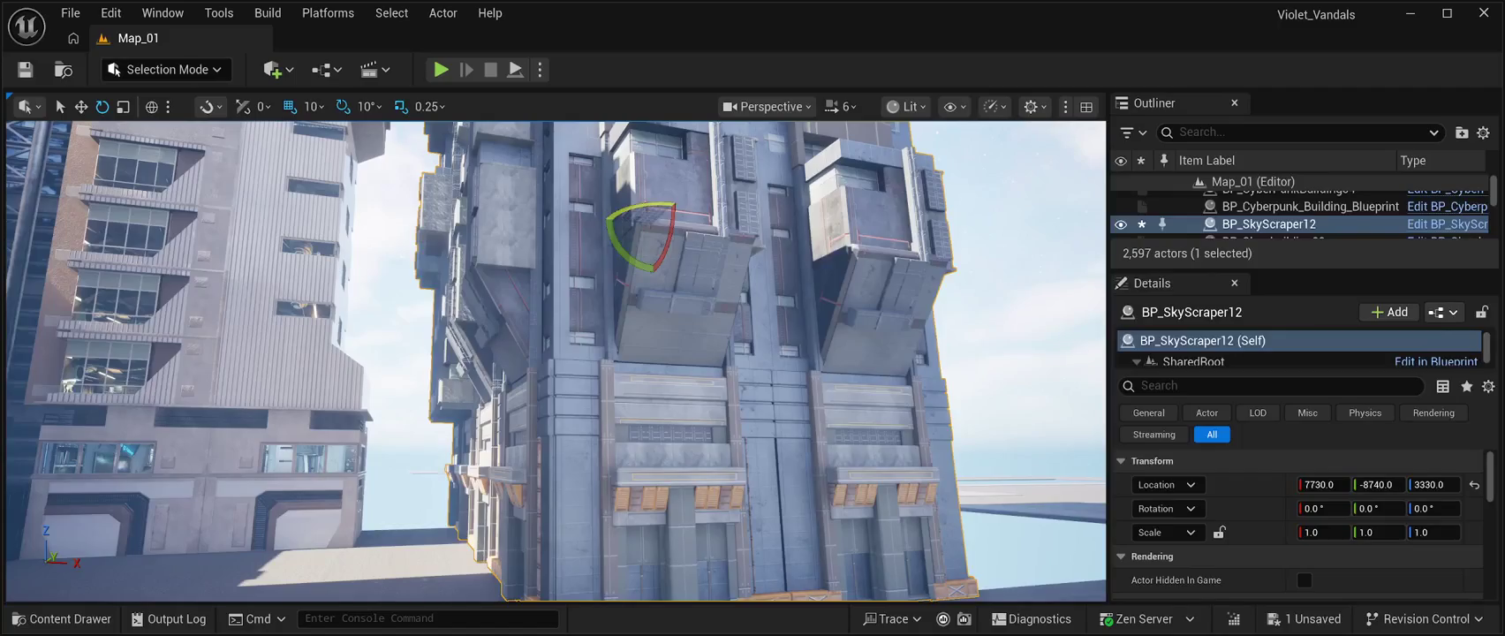
- Rotate BP_SkyScraper12 -90° about its vertical axis and view it side-on
drag(654, 221, 530, 228)
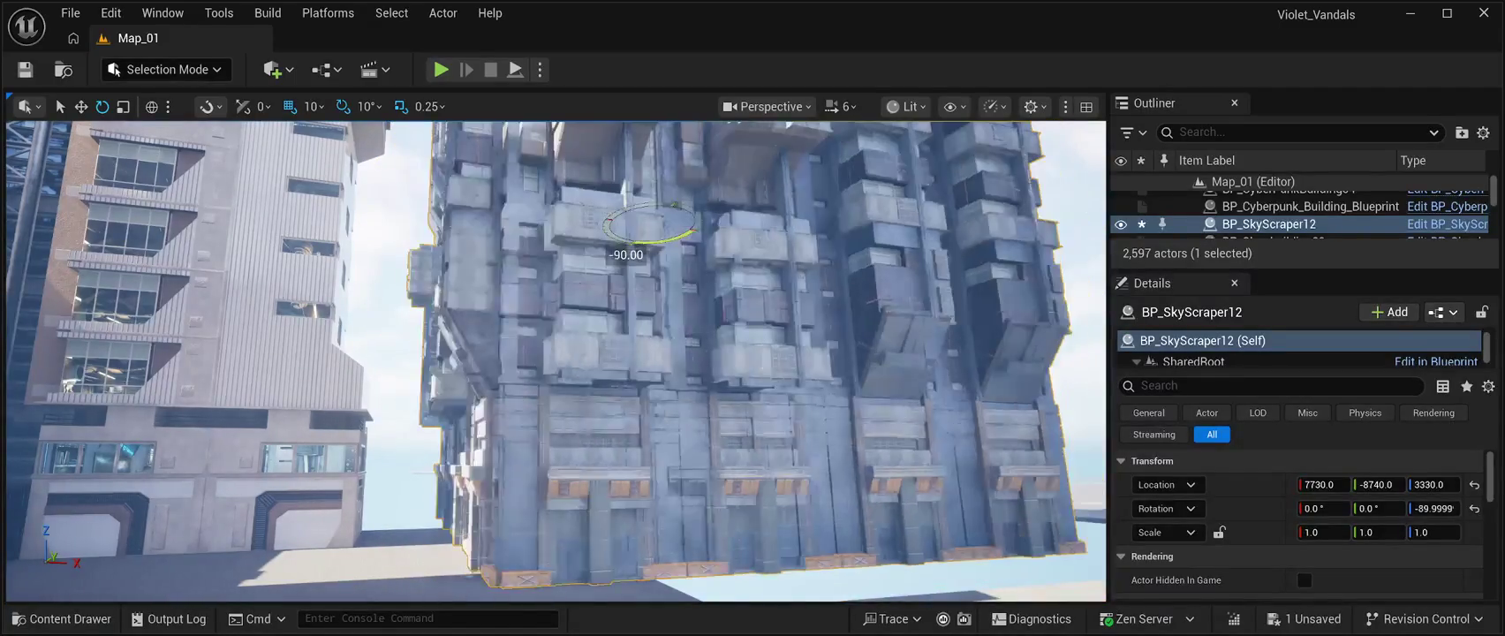
key(Down)
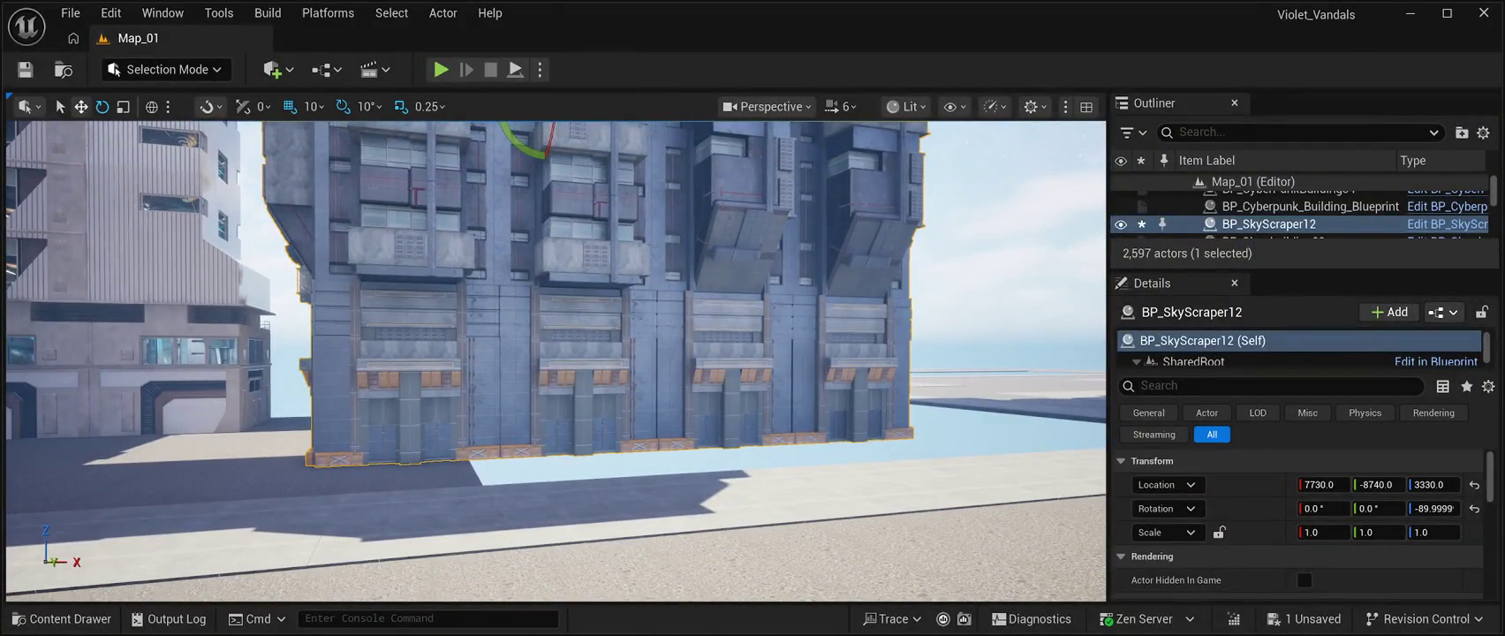
key(Right)
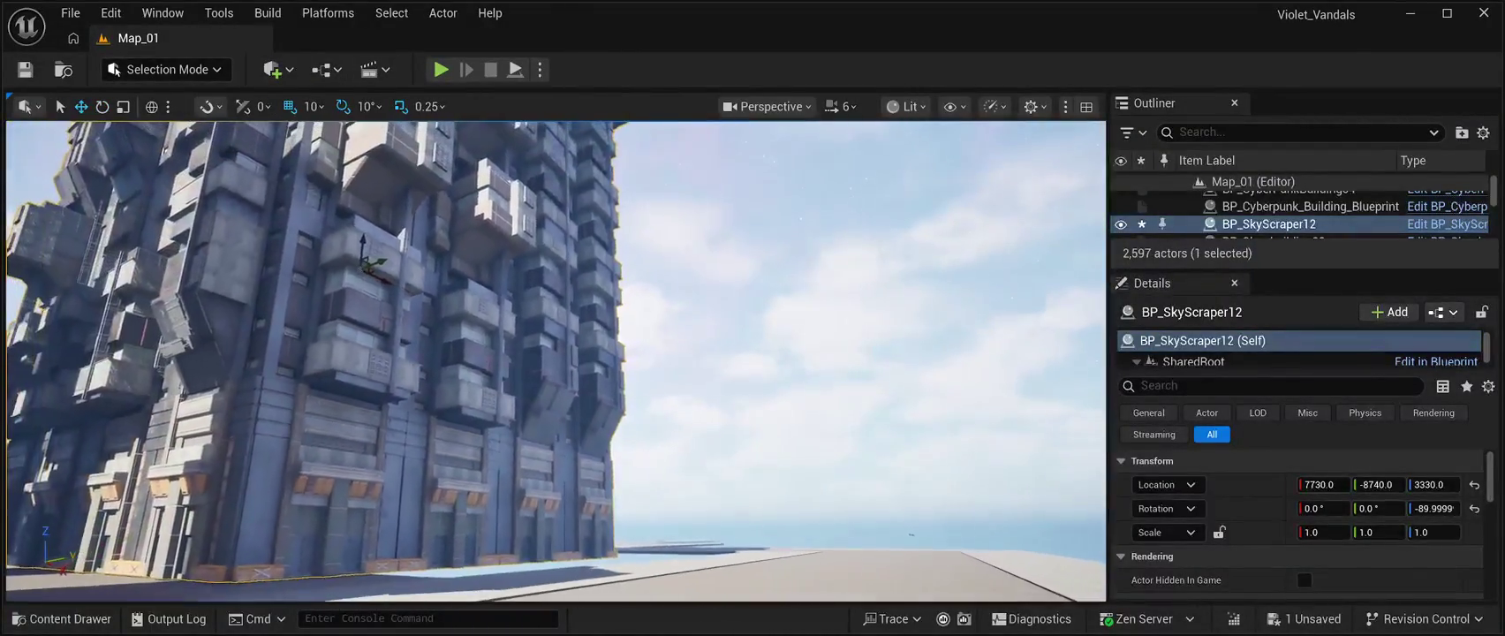
- Slide it along Y to 7560, -7620, 3320, save Map_01 and start a play test
drag(1378, 484, 1394, 484)
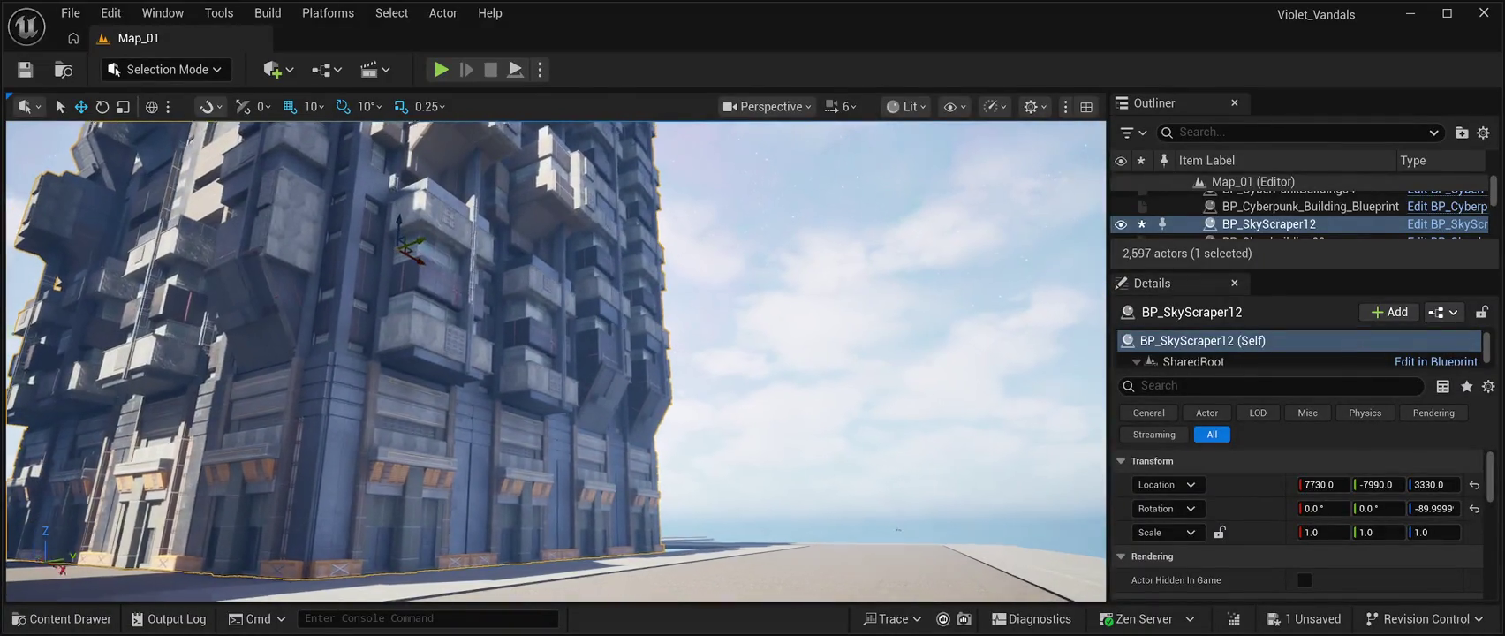
key(Up)
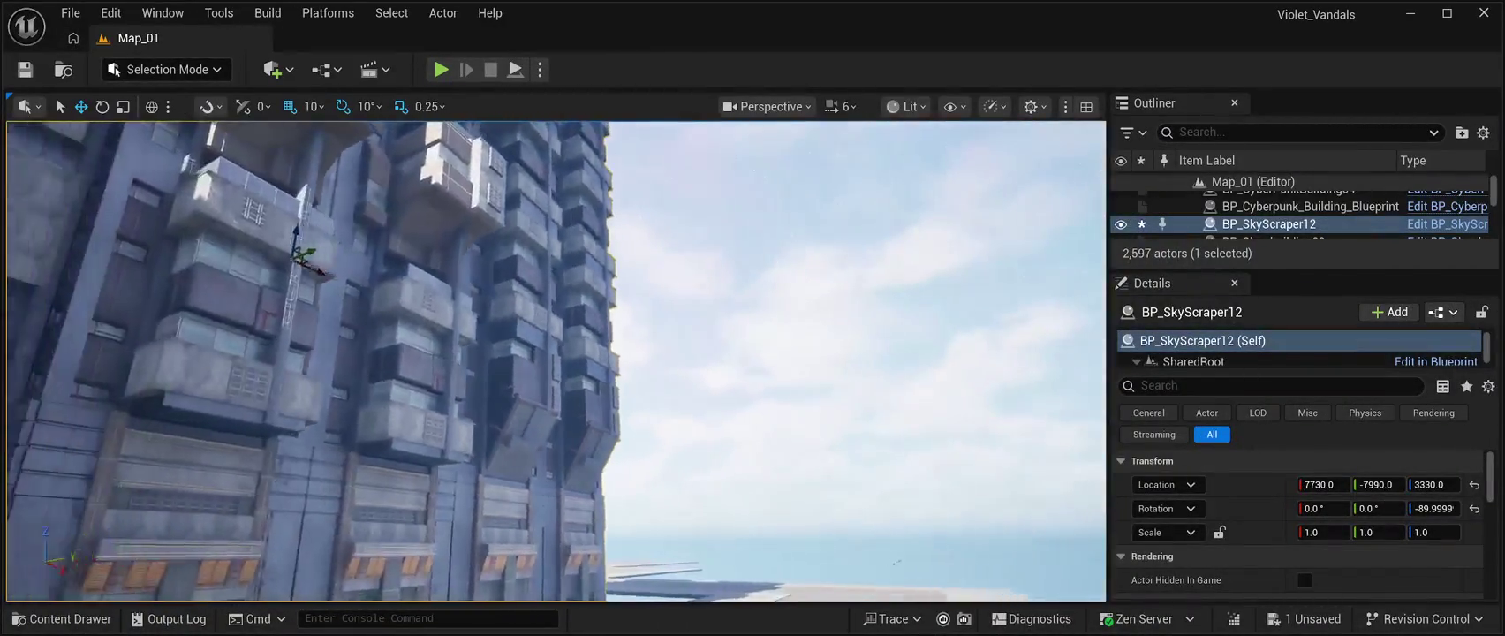
key(Up)
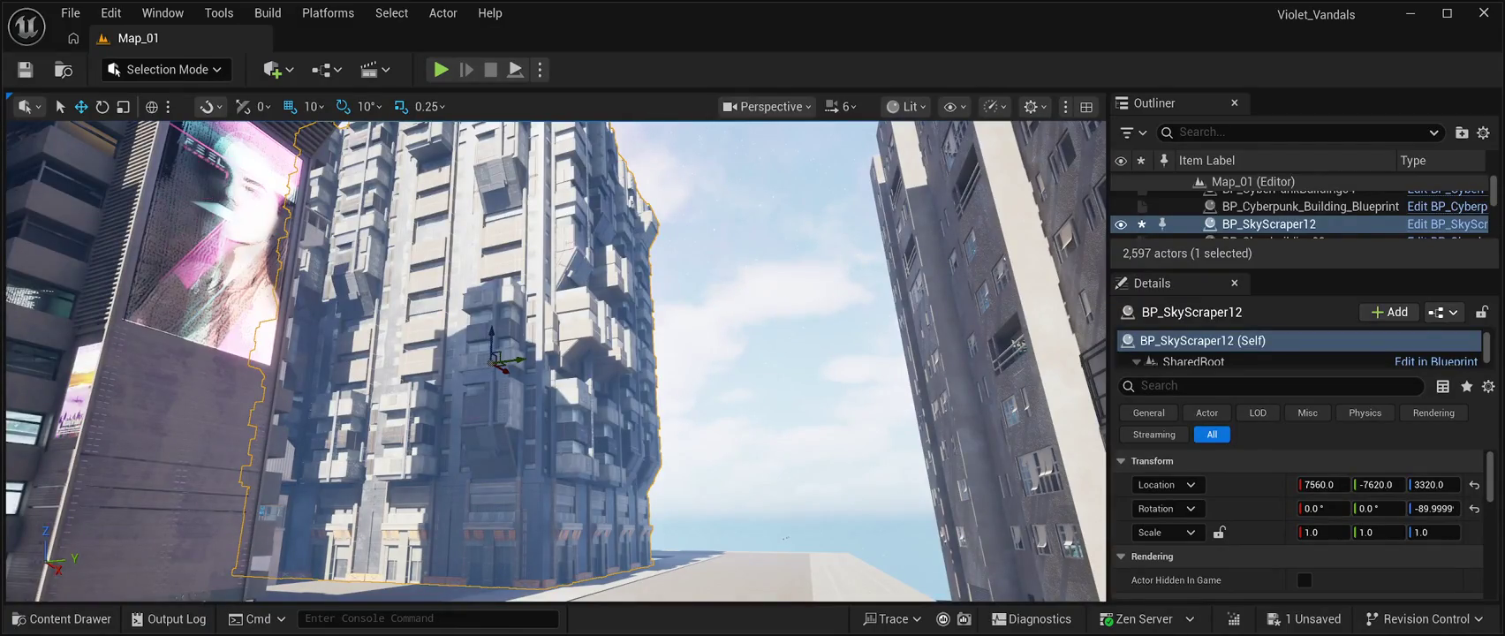
key(ctrl+s)
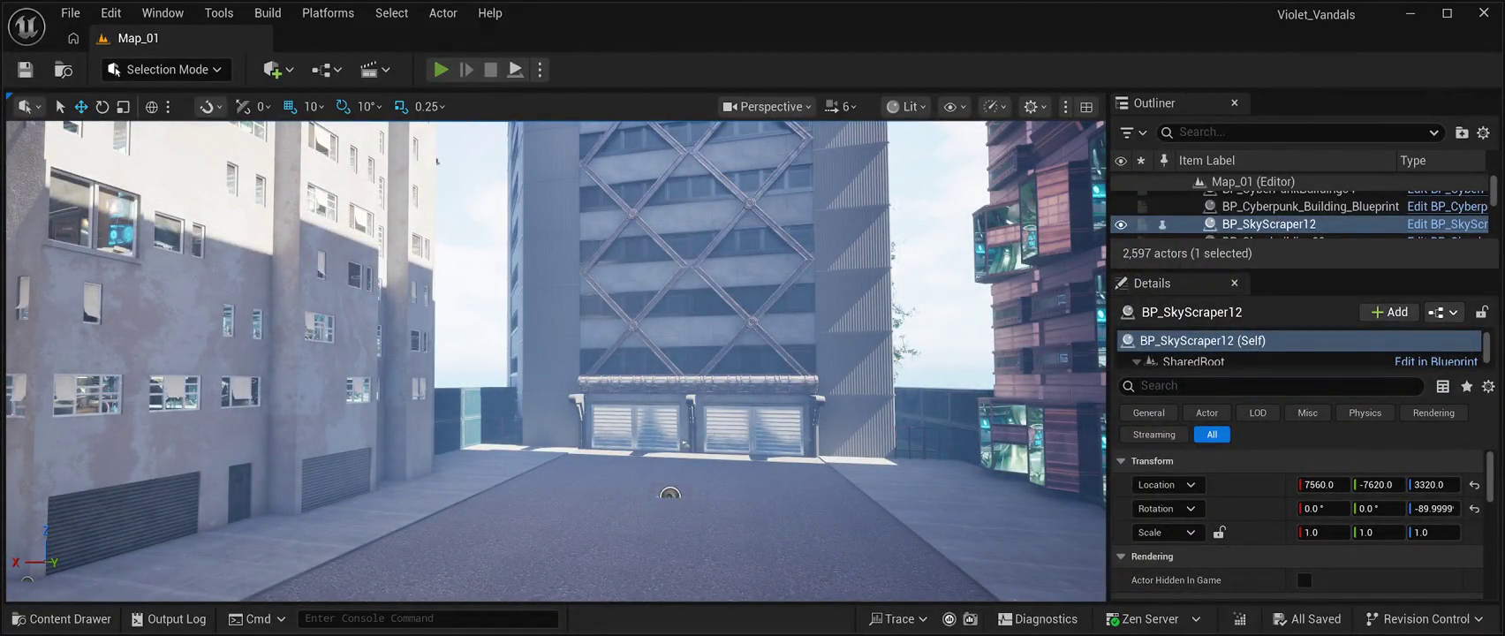
key(alt+p)
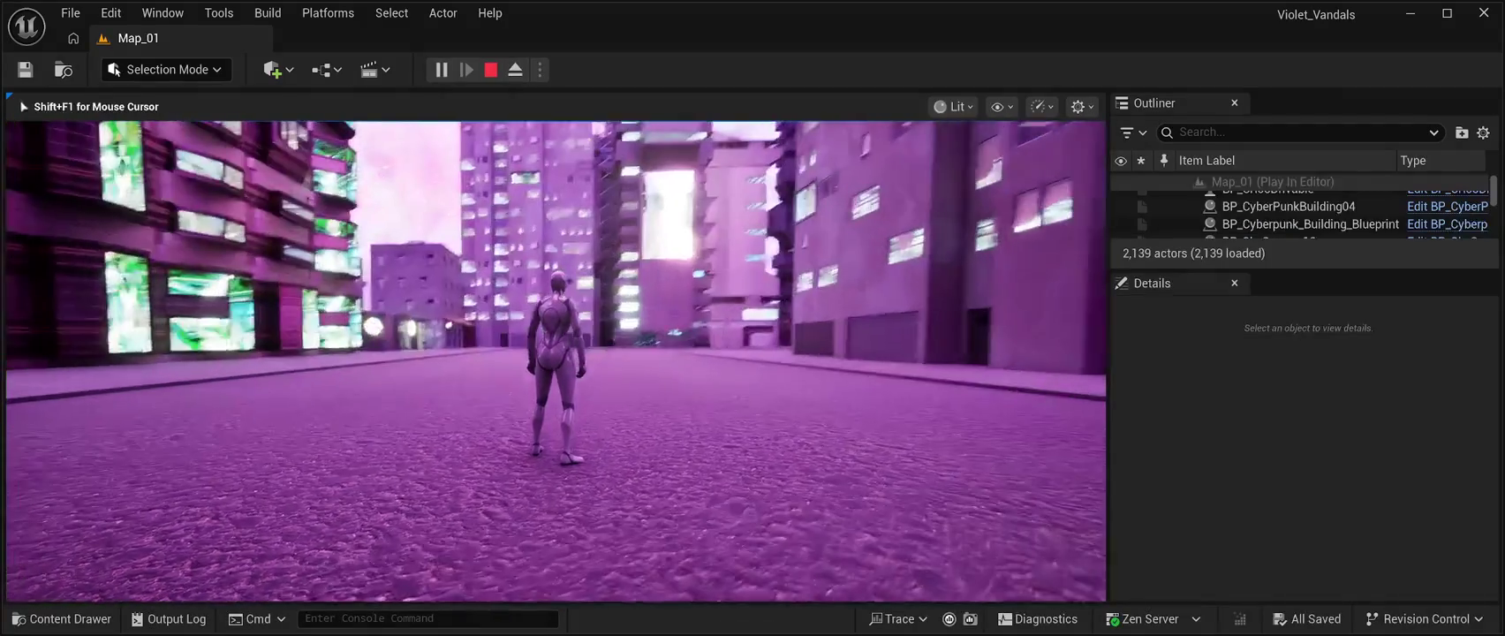